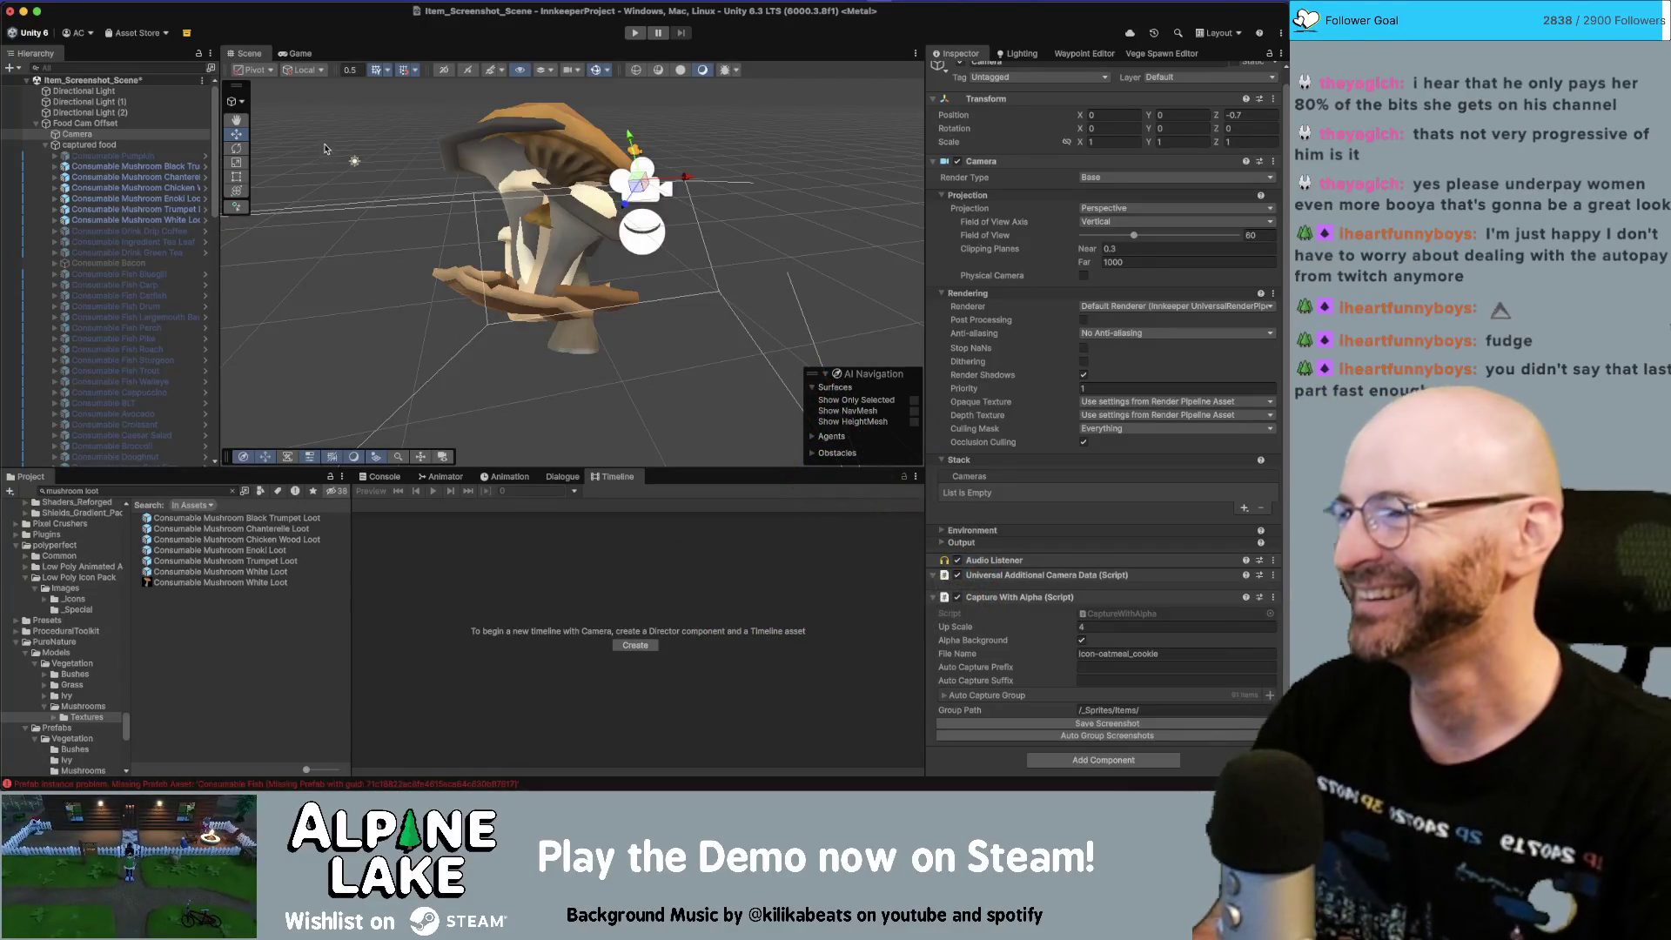
Step: Save the scene and run Auto Group Screenshots on the Camera's Capture With Alpha component
left_click(342, 119)
key("ctrl+s")
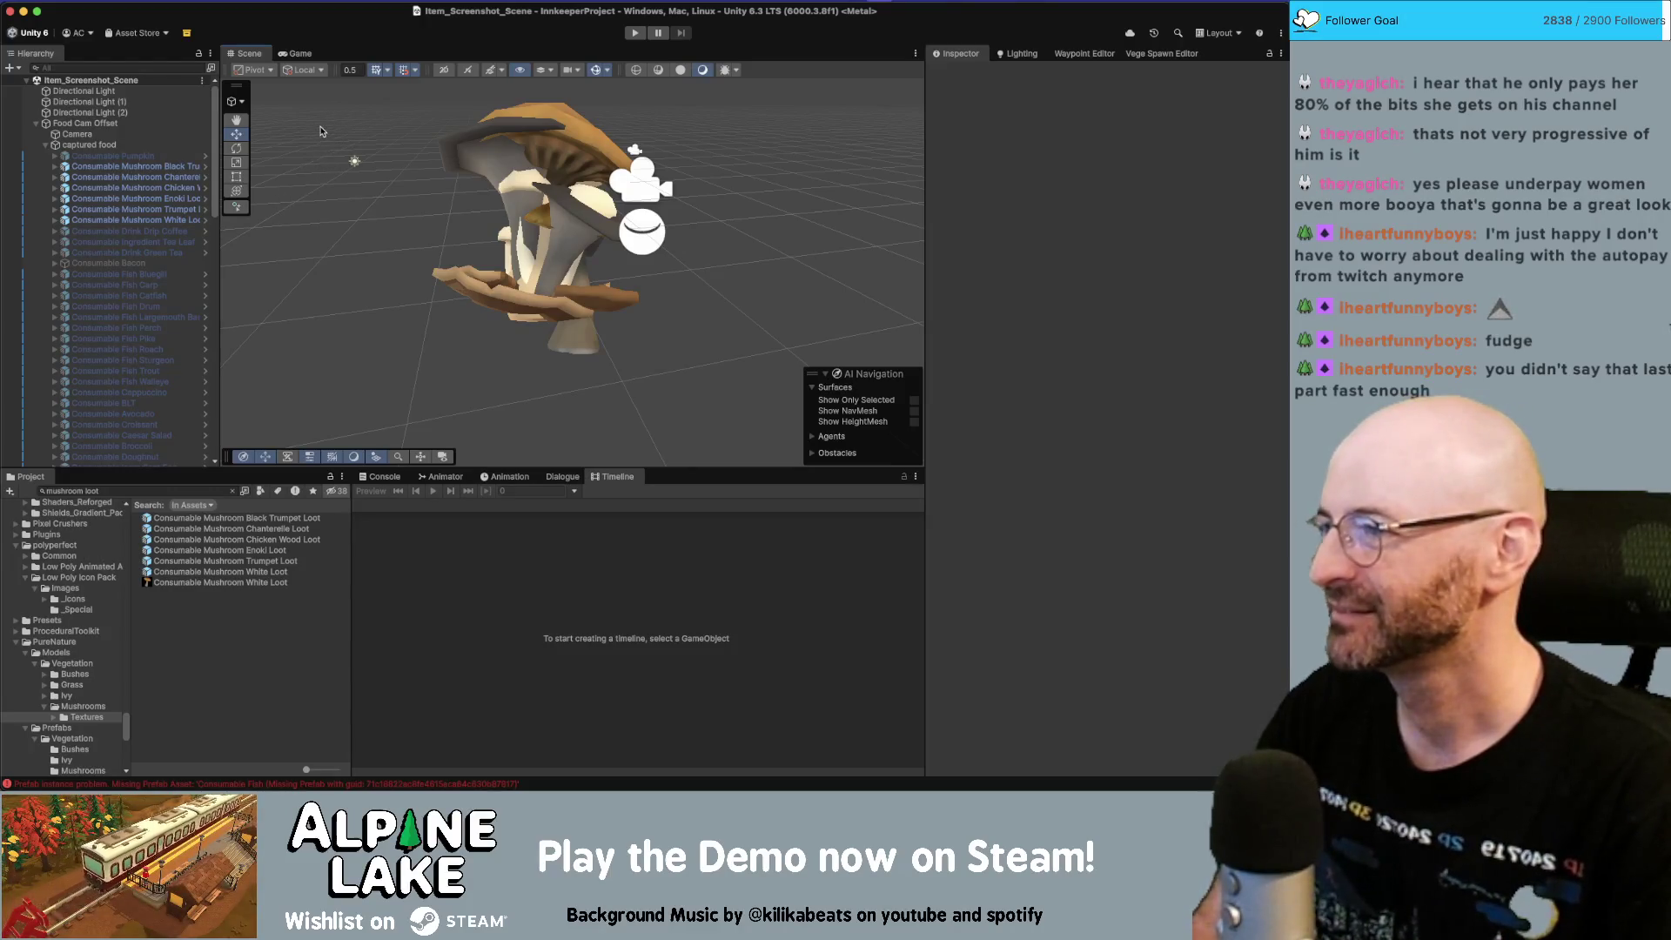
left_click(78, 134)
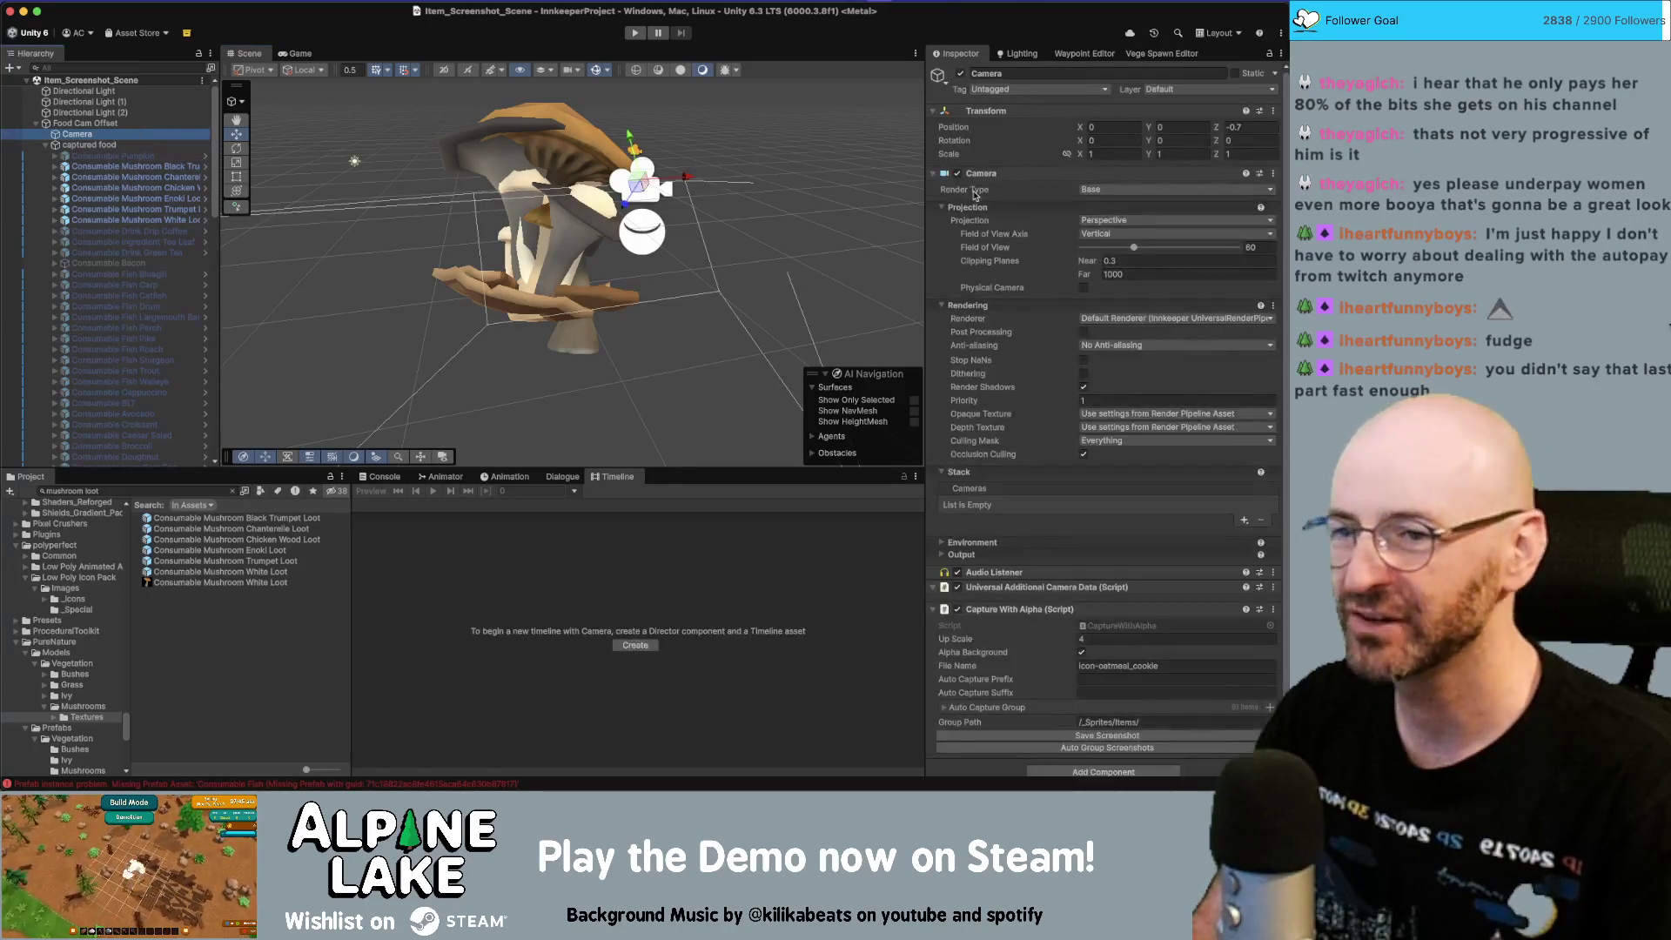
scroll(1117, 532, "down", 1)
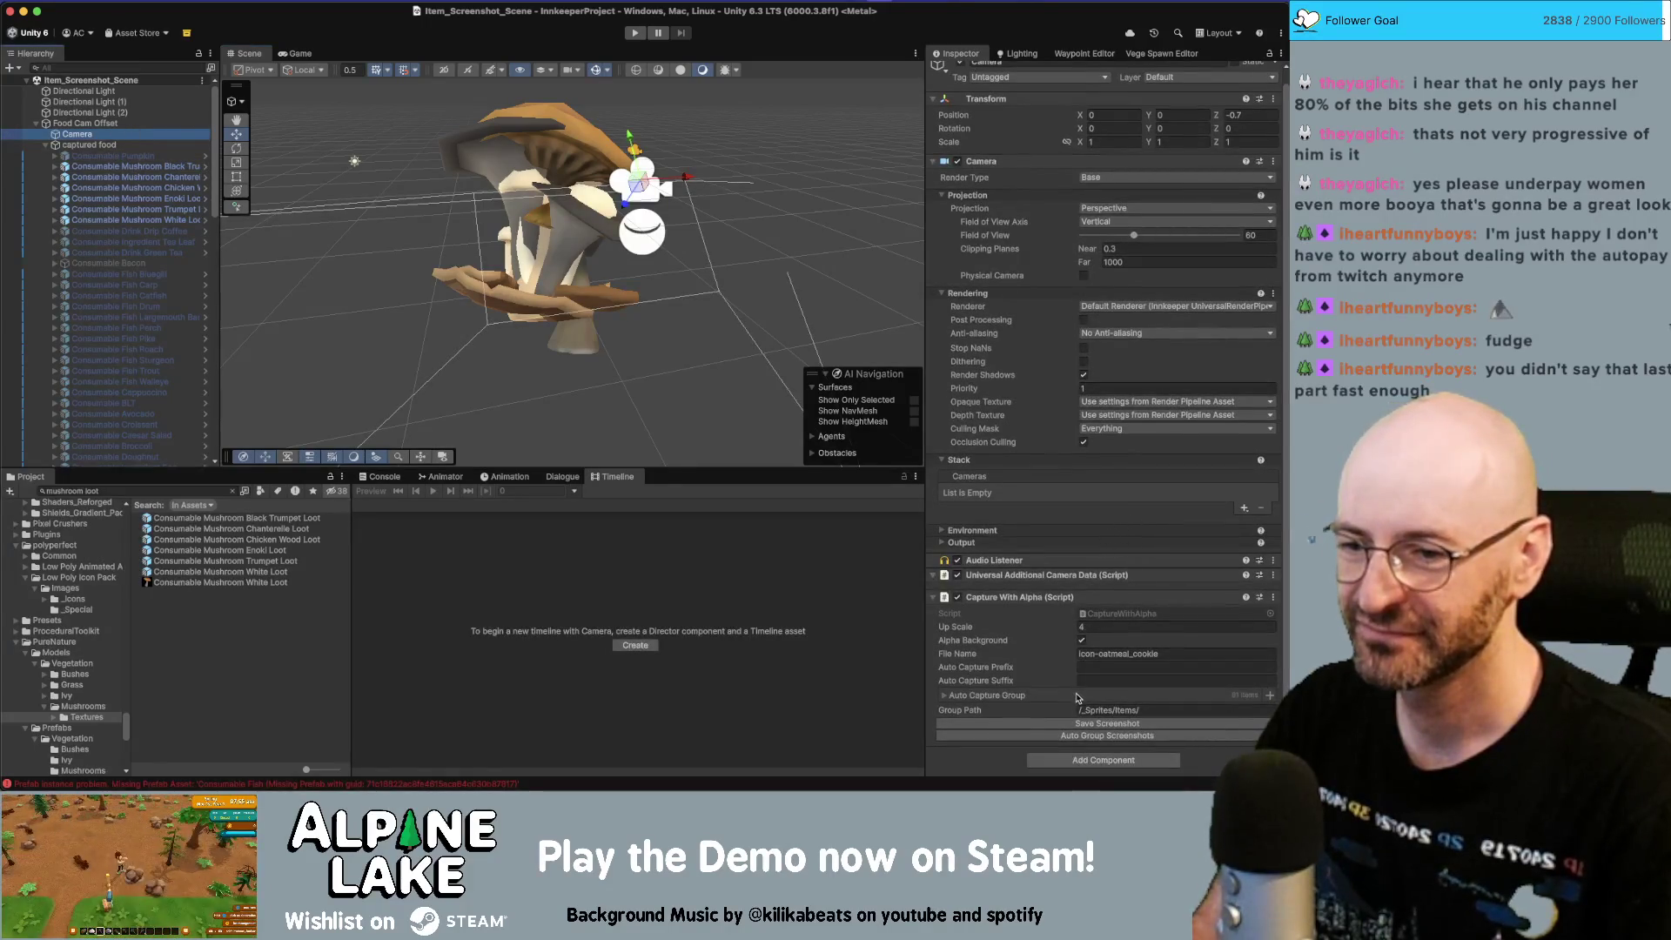
left_click(1079, 739)
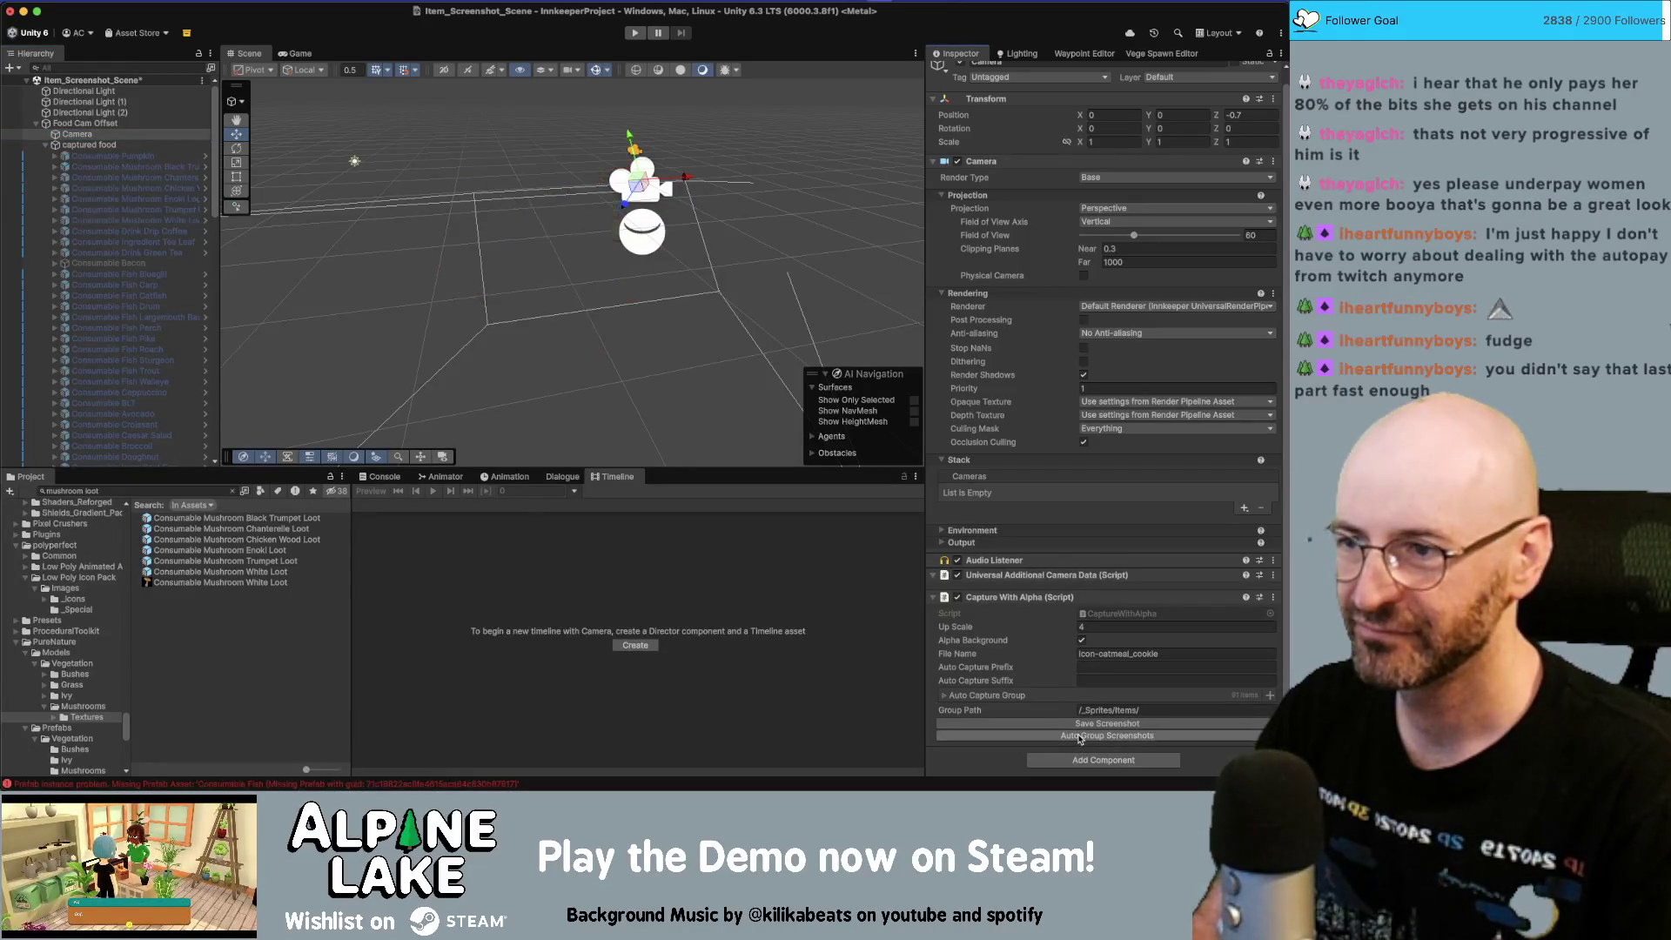
key("super+Tab")
key("super+Tab")
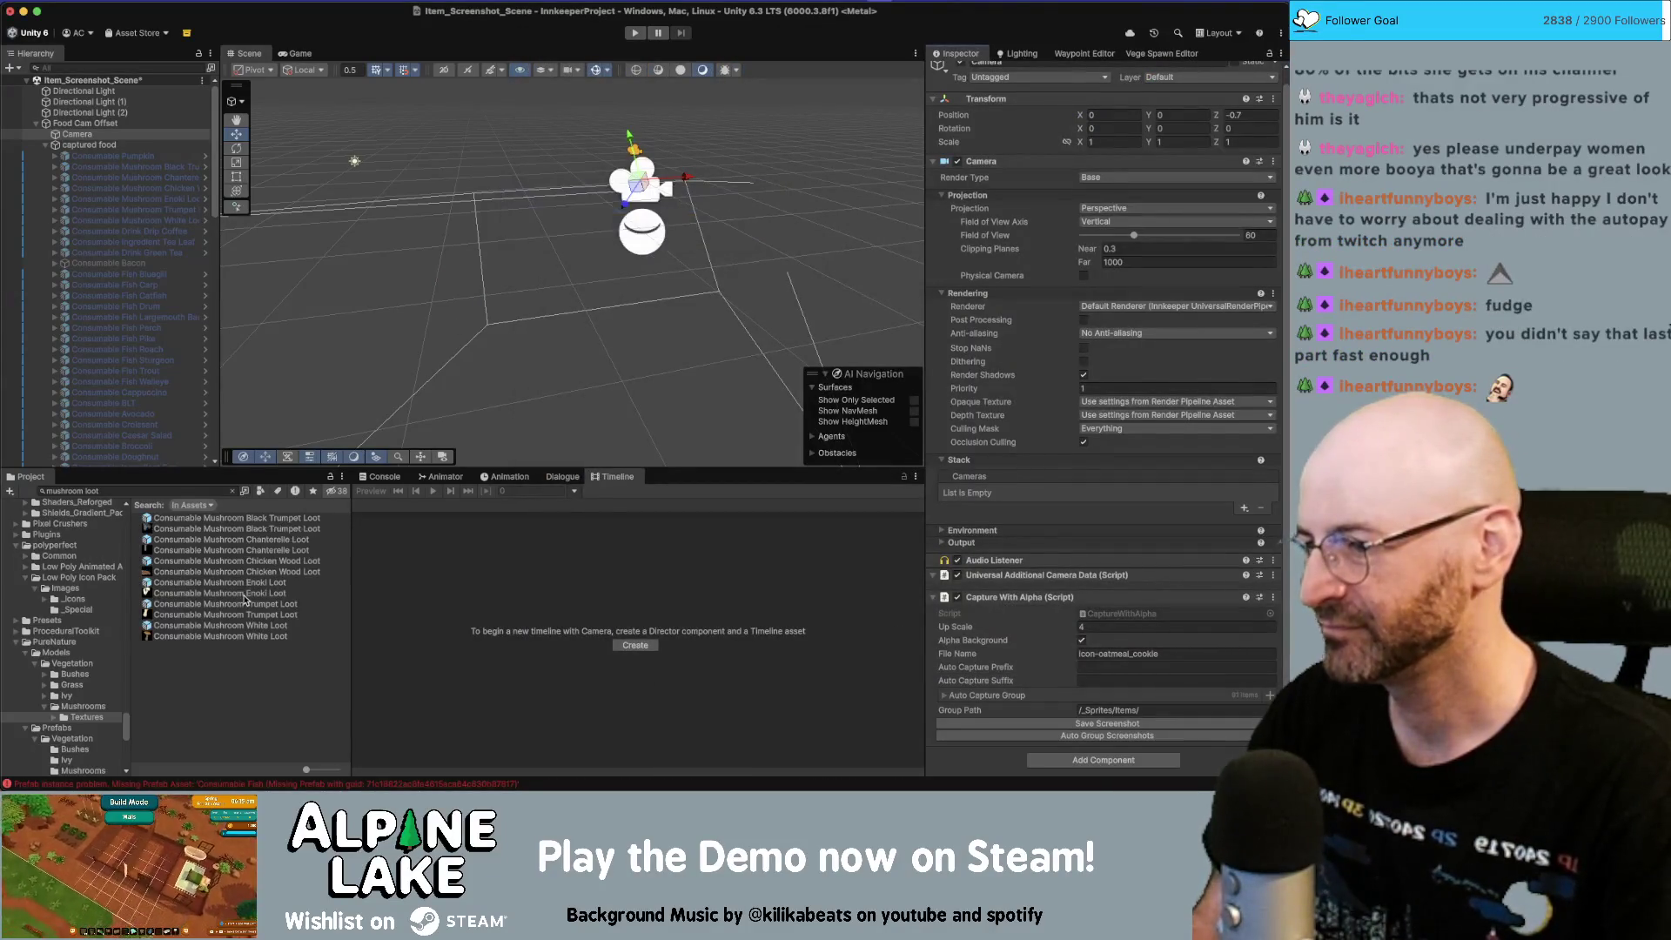
Step: Select the six new mushroom loot sprites, then inspect only the Chanterelle Loot sprite
left_click(183, 636)
left_click(180, 615, "super")
left_click(179, 592, "super")
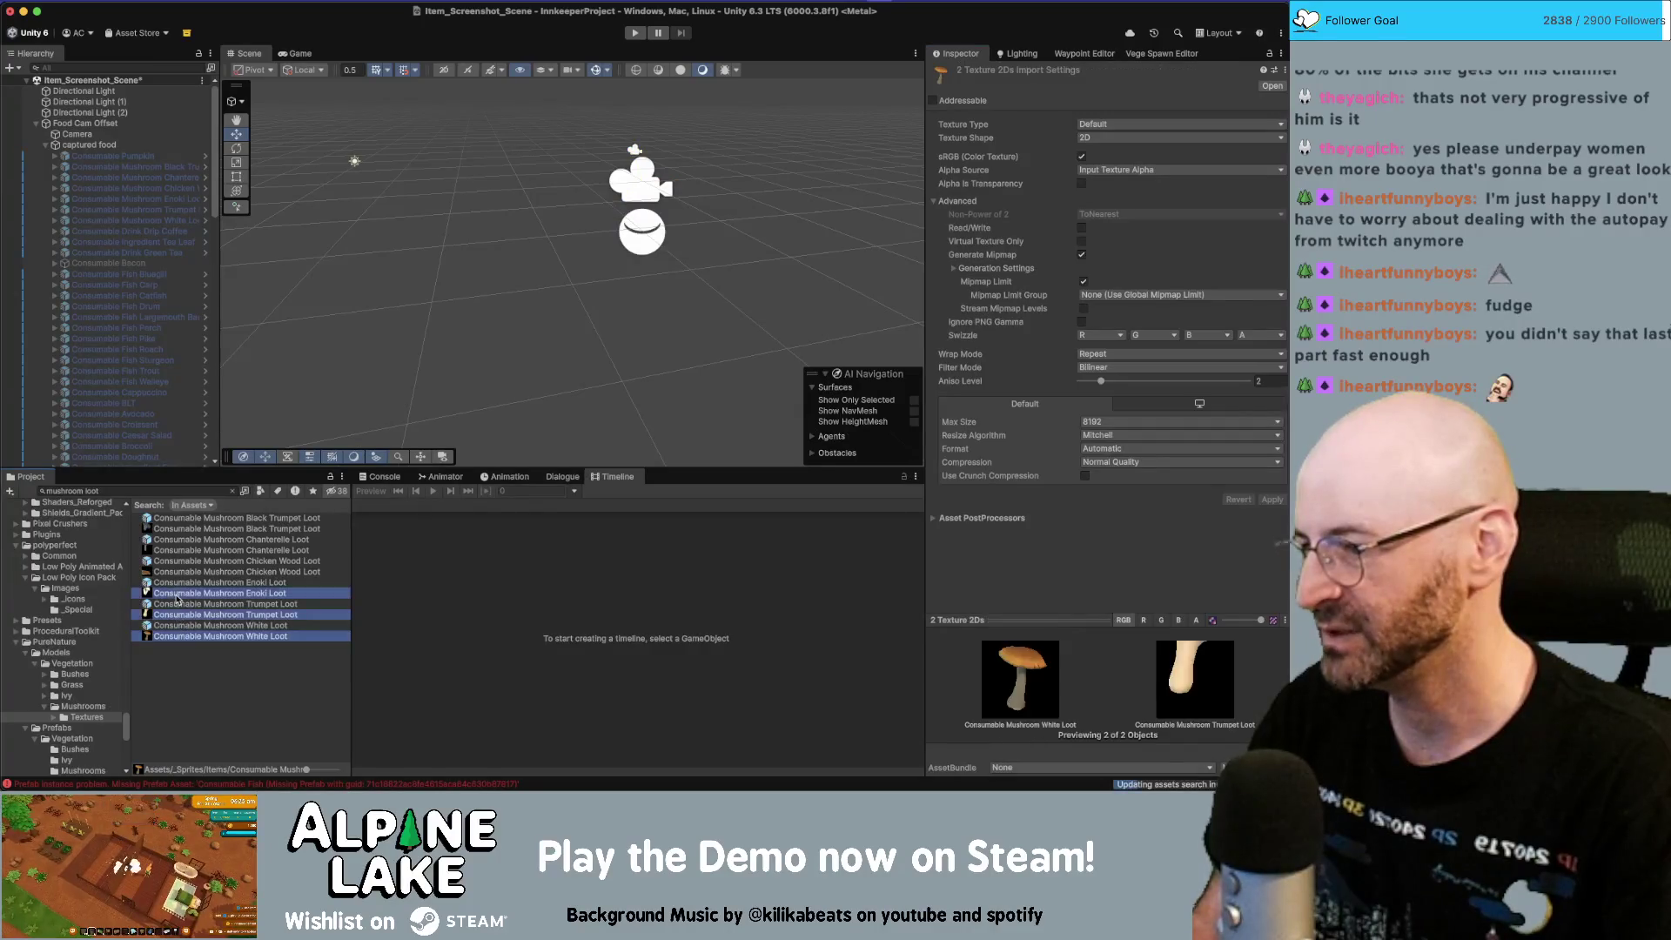
left_click(178, 572, "super")
left_click(180, 550, "super")
left_click(184, 528, "super")
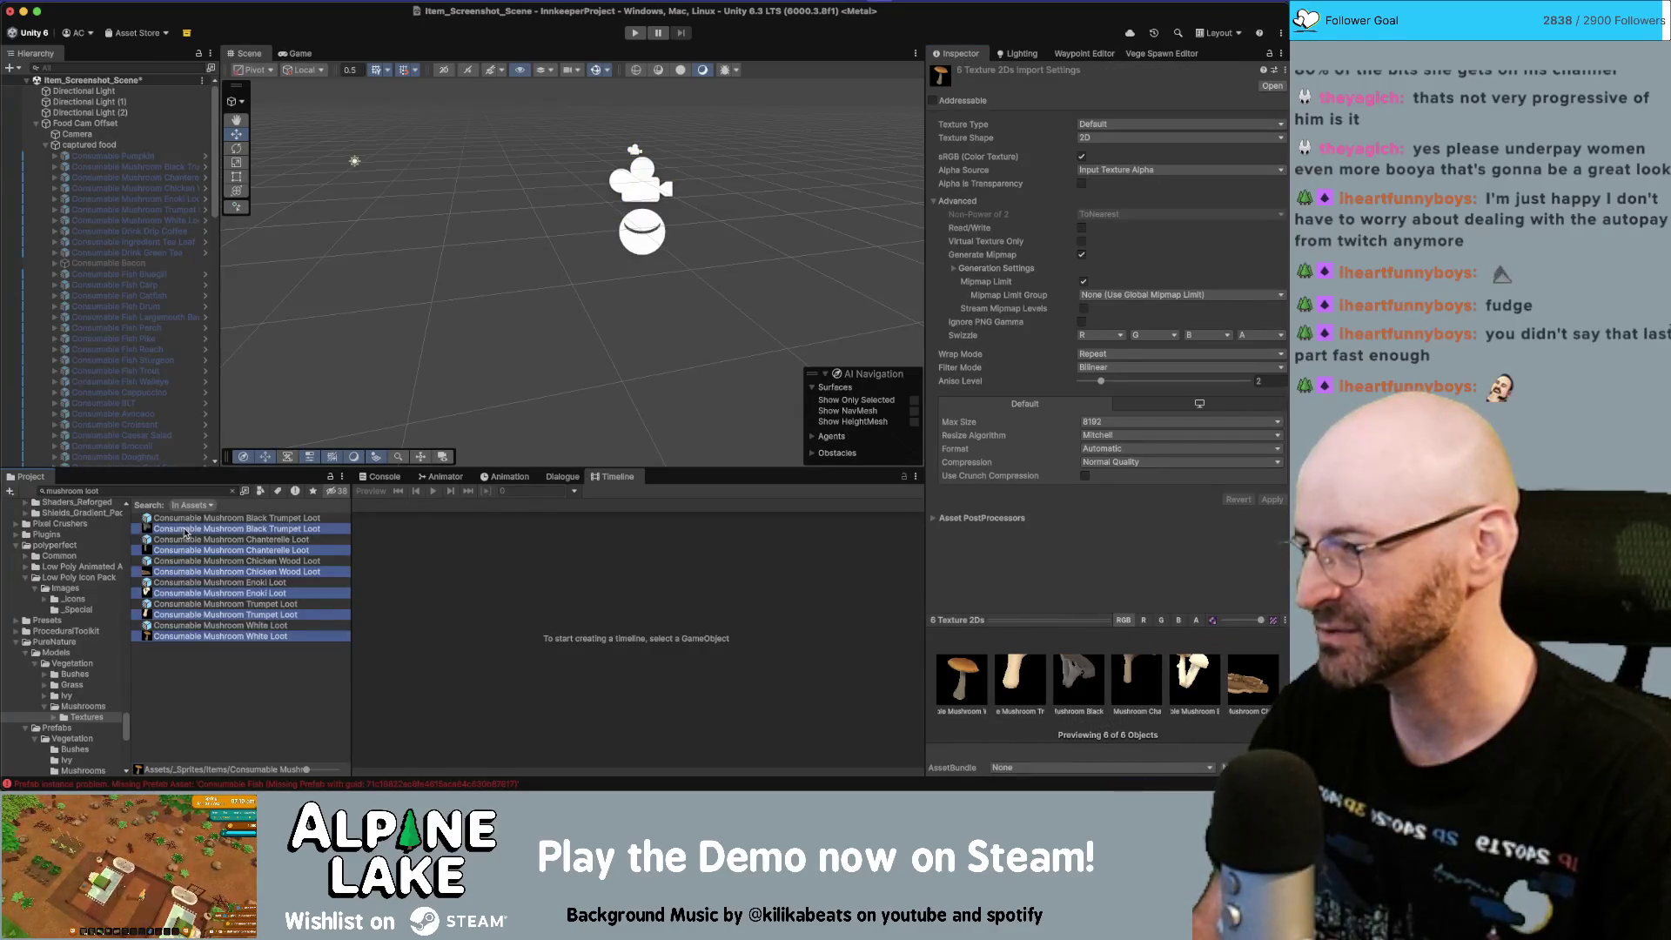
left_click(193, 550)
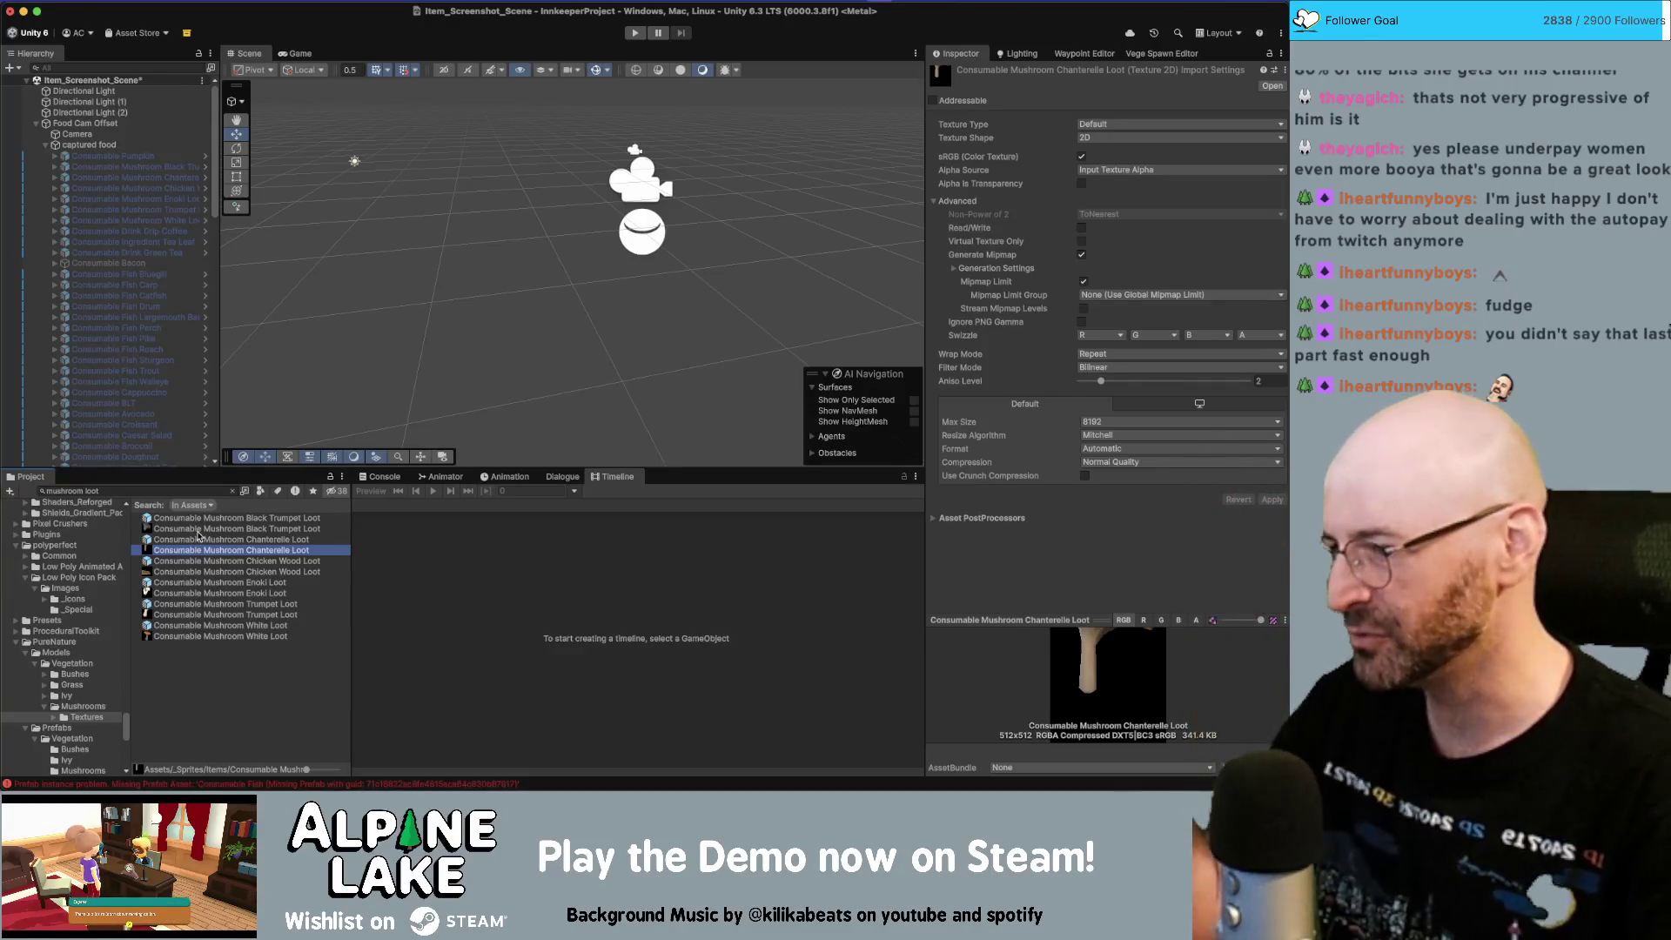
Step: Enable the six mushroom objects from Black Trumpet to White Loot in the Hierarchy
left_click(166, 167)
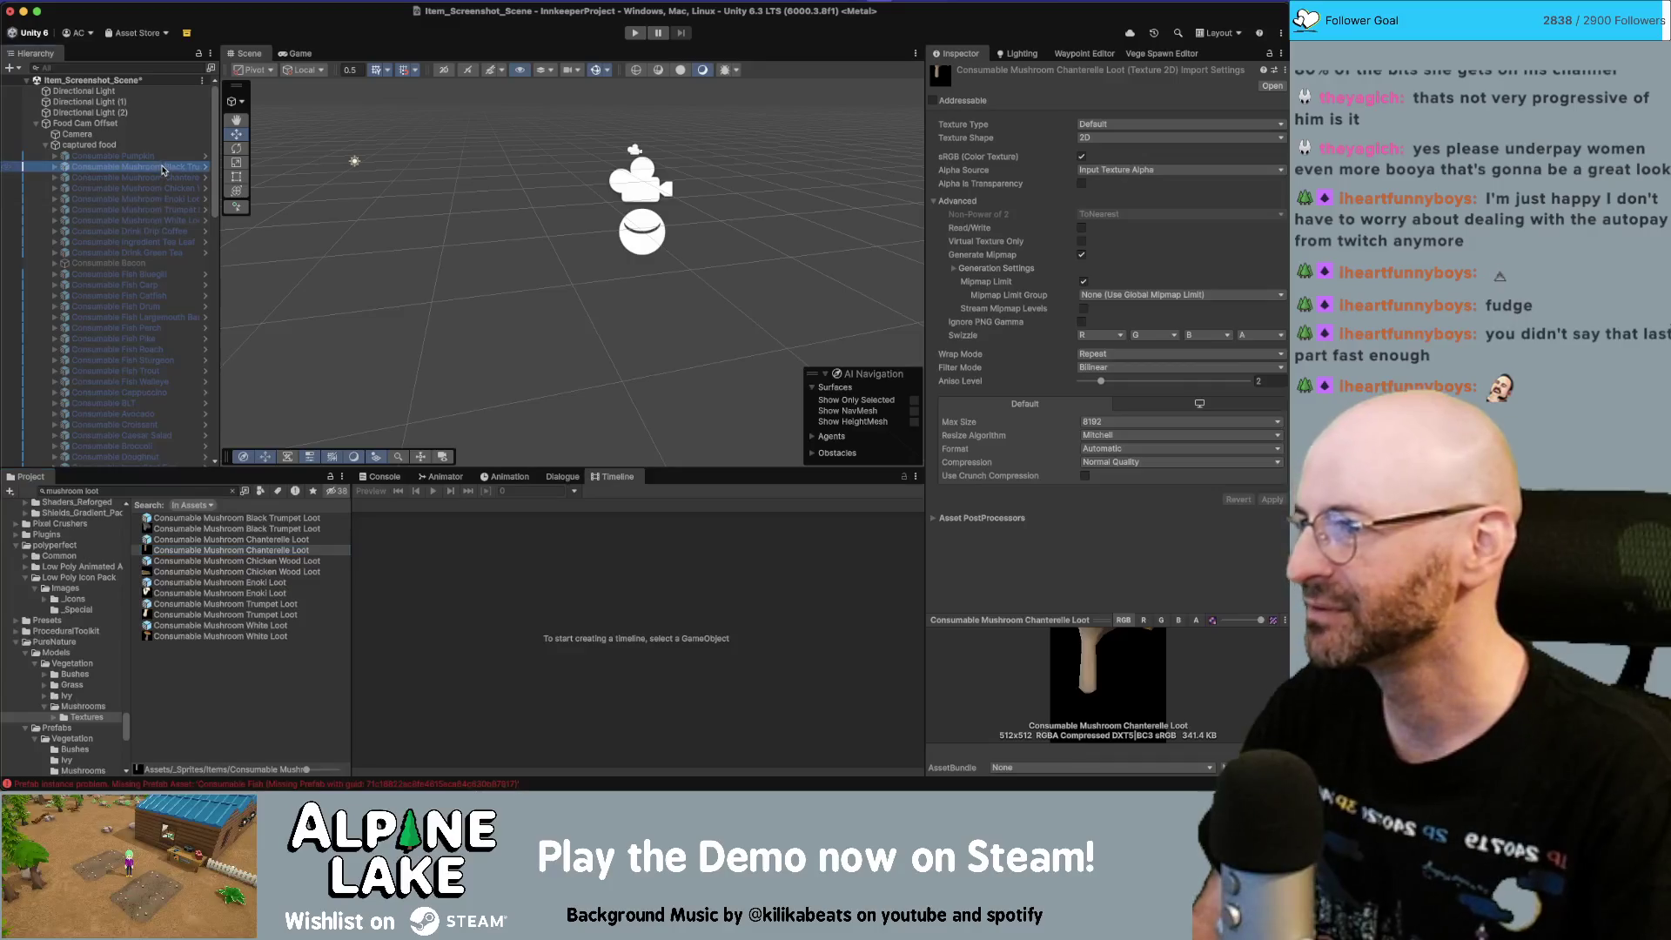
left_click(172, 221, "shift")
left_click(959, 73)
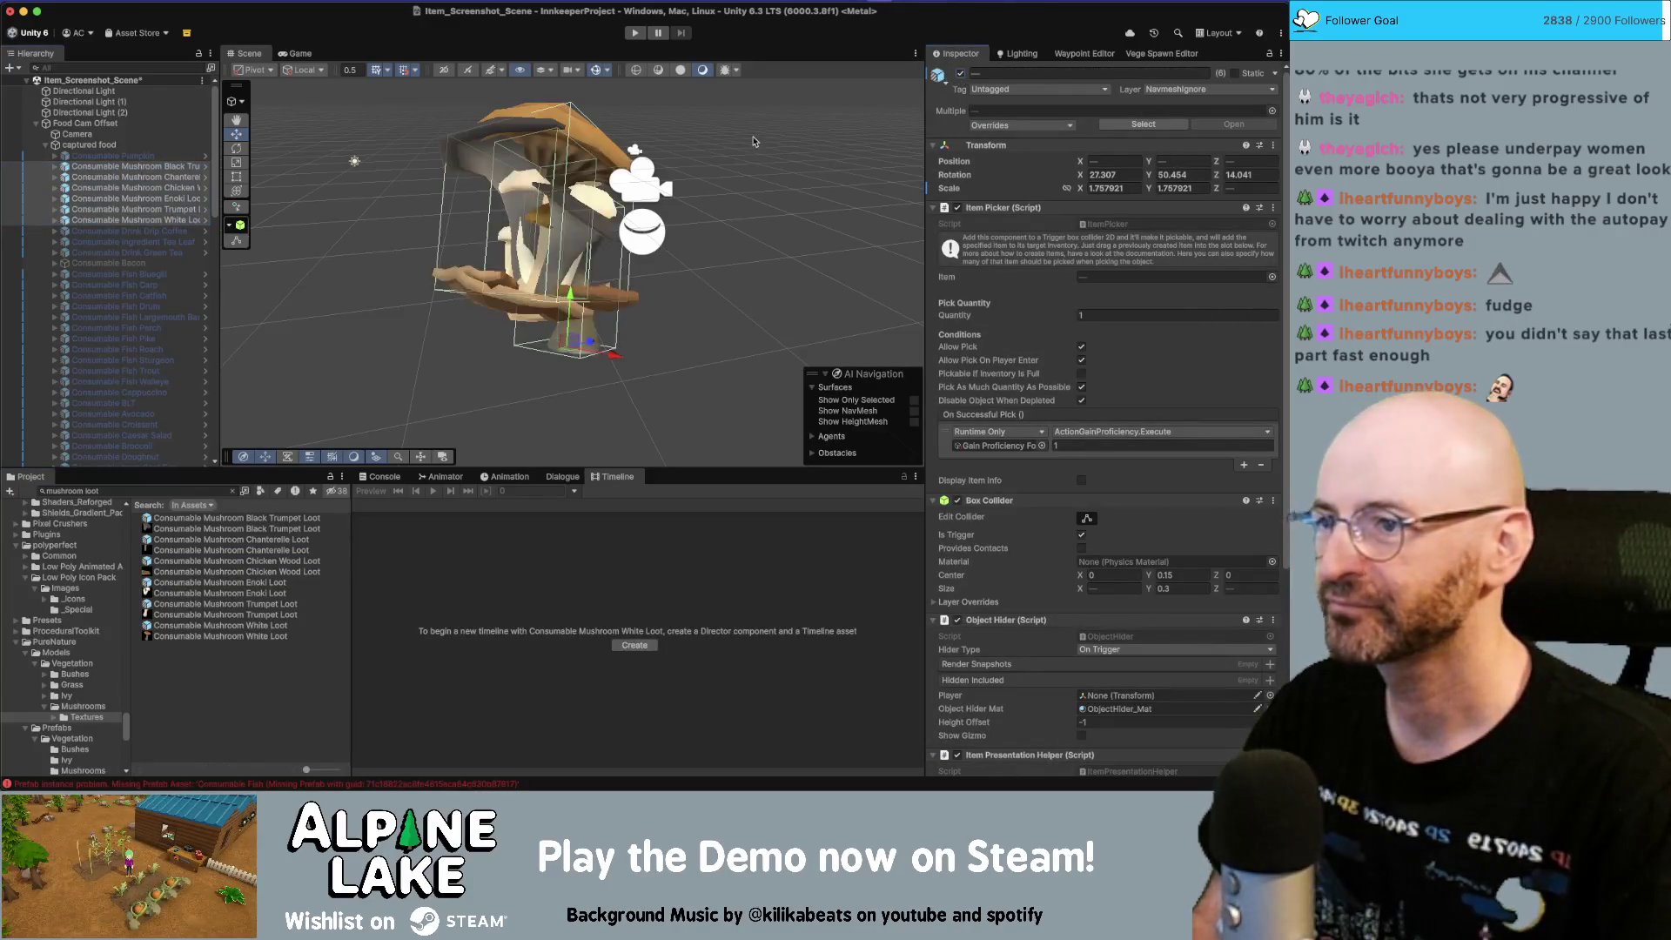
Step: Nest the five other mushroom objects under White Loot in the Hierarchy
left_click_drag(753, 148, 679, 161)
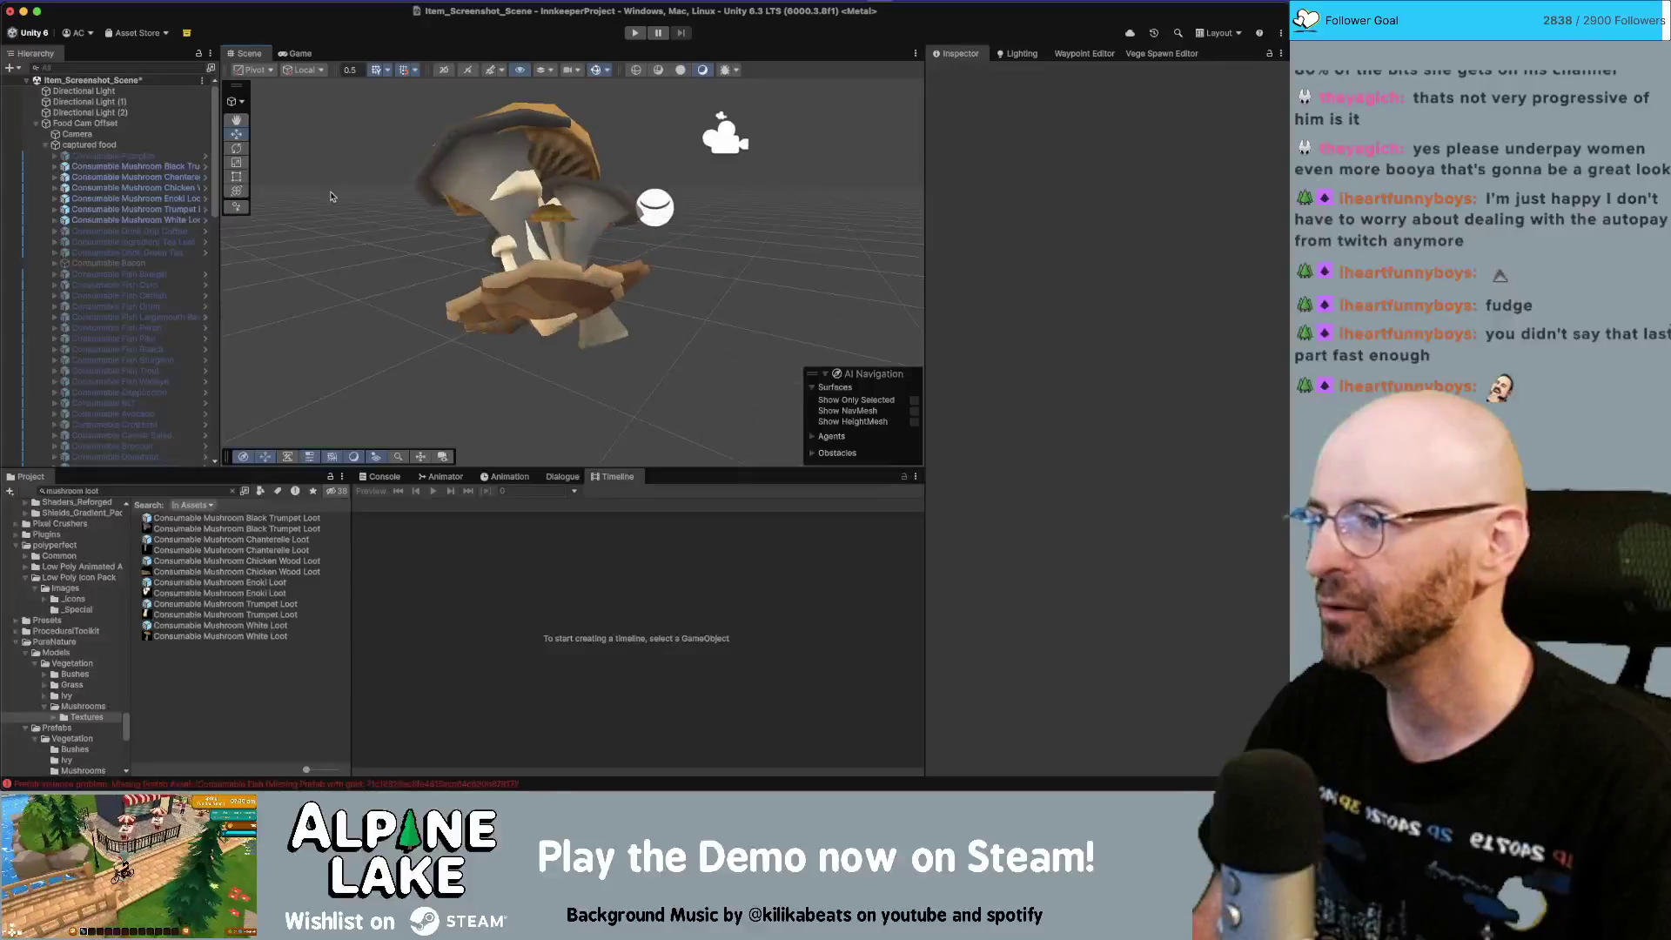
left_click(176, 173)
left_click(181, 218, "shift")
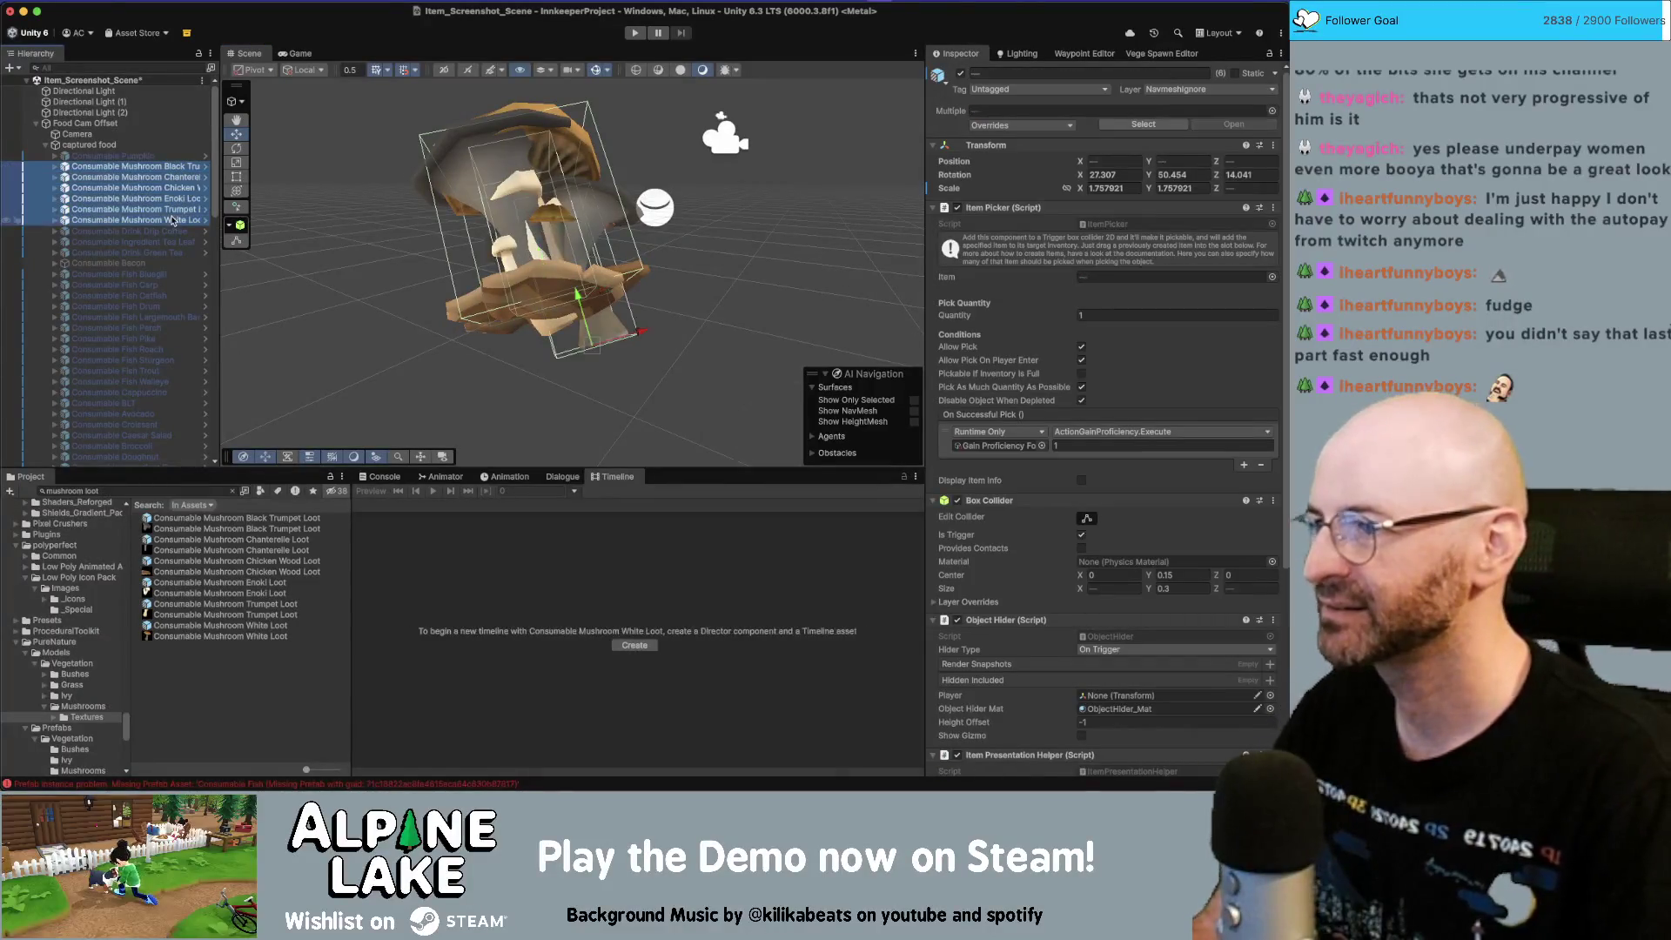
left_click(180, 220)
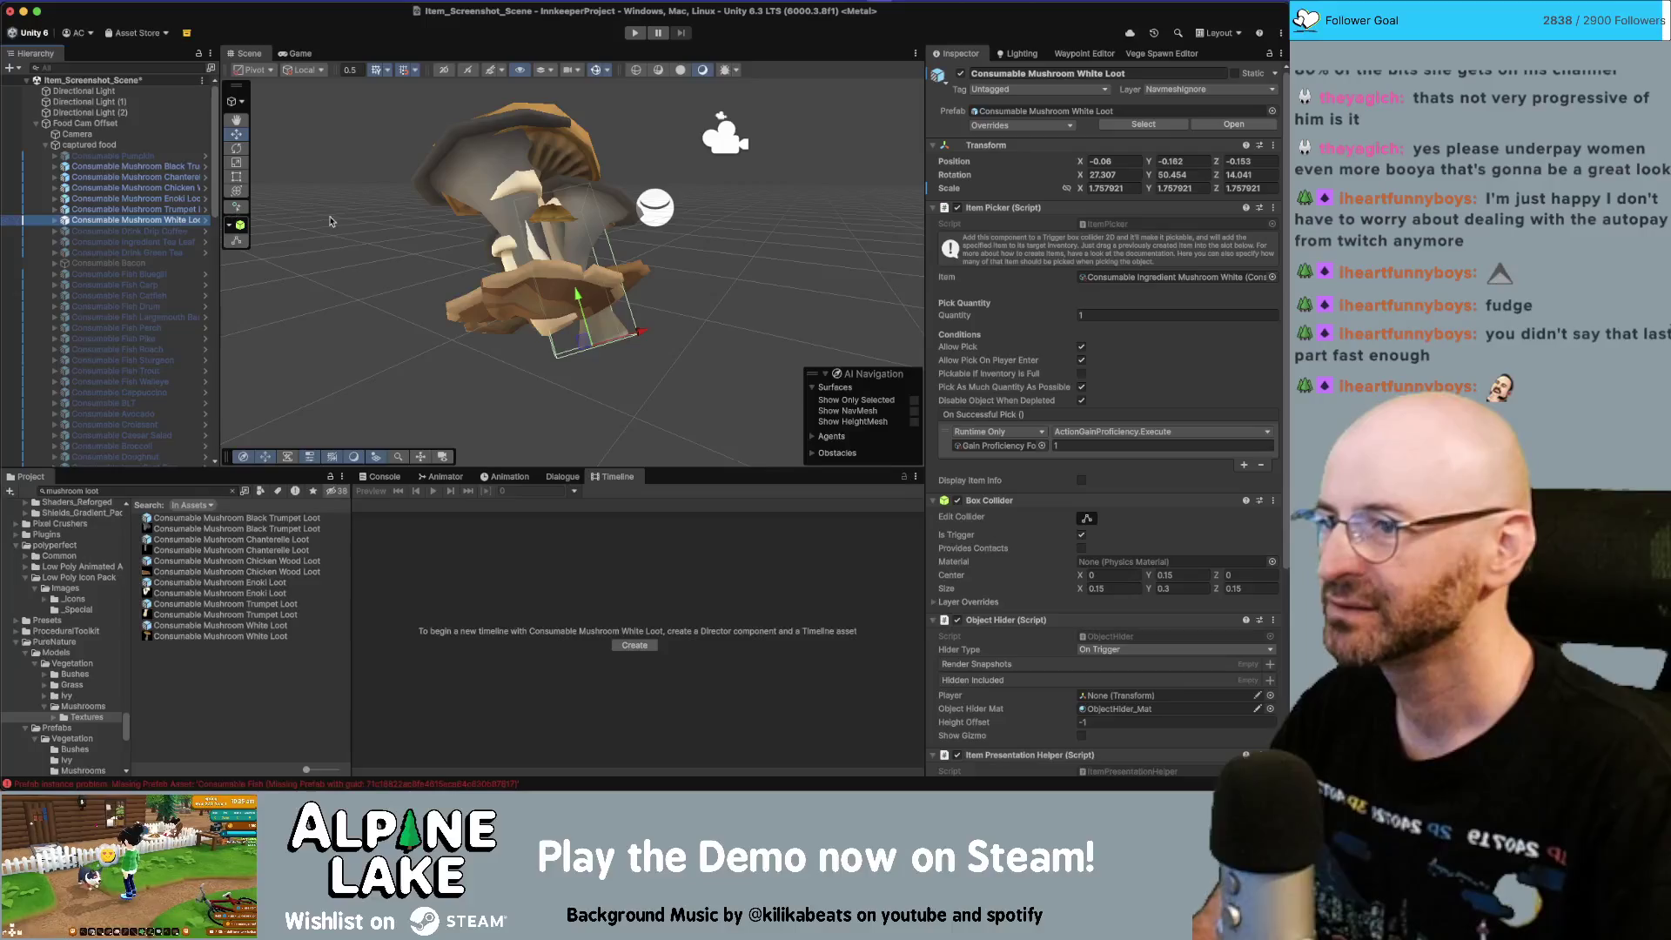
left_click(131, 166)
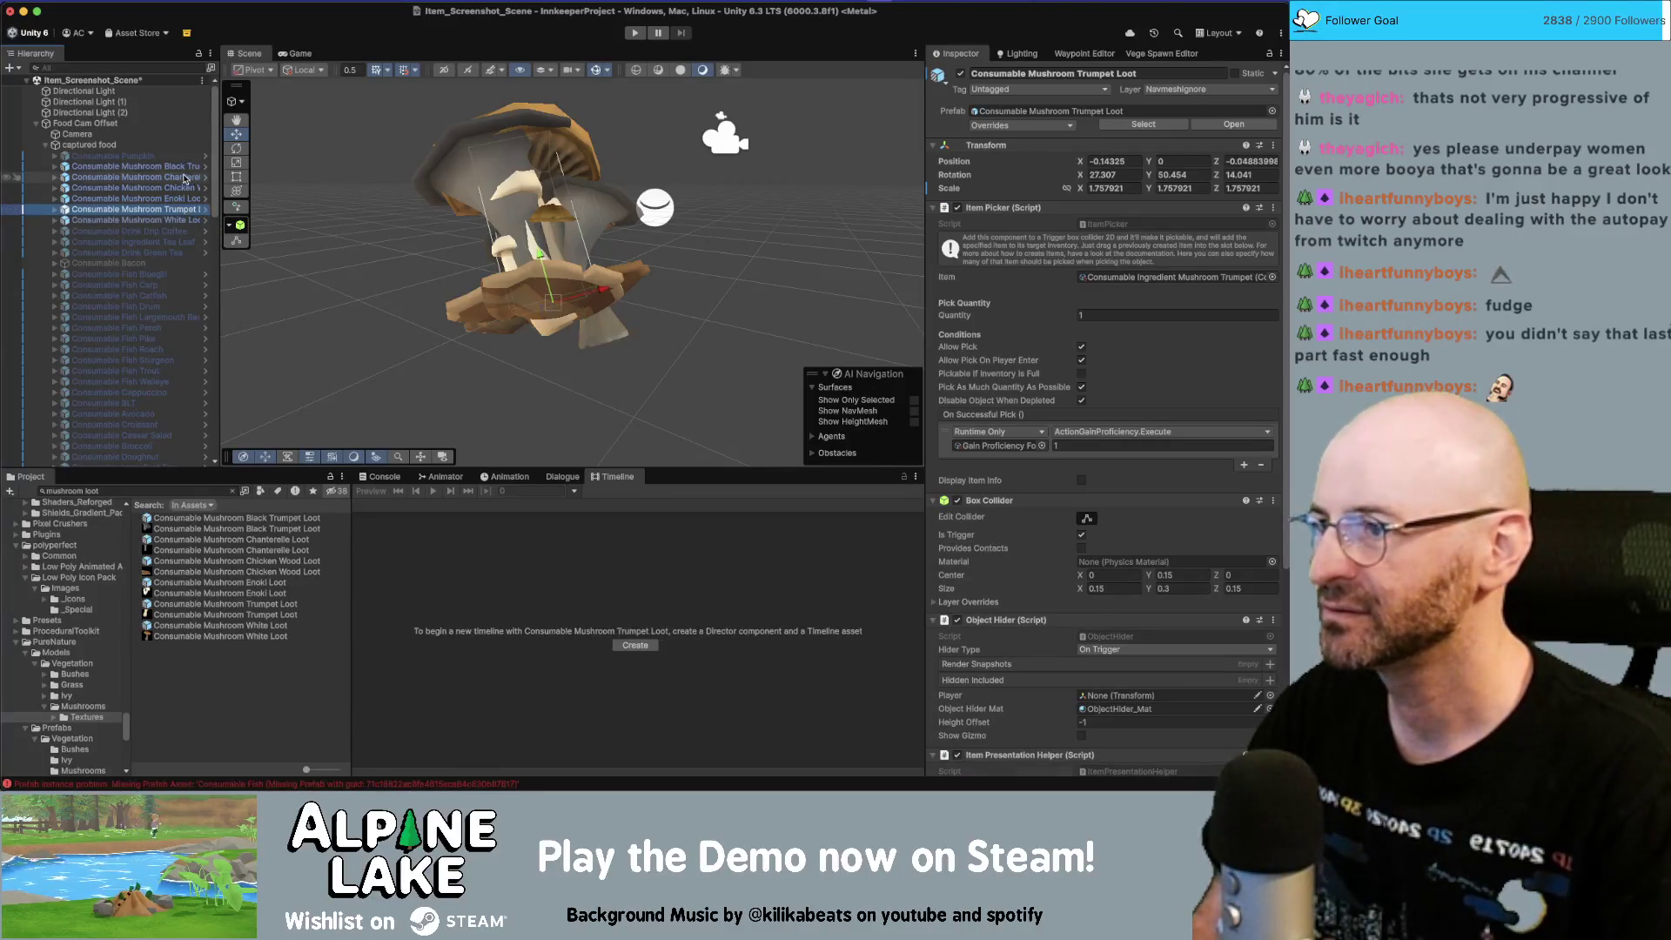
left_click(178, 208, "shift")
left_click_drag(175, 223, 178, 221)
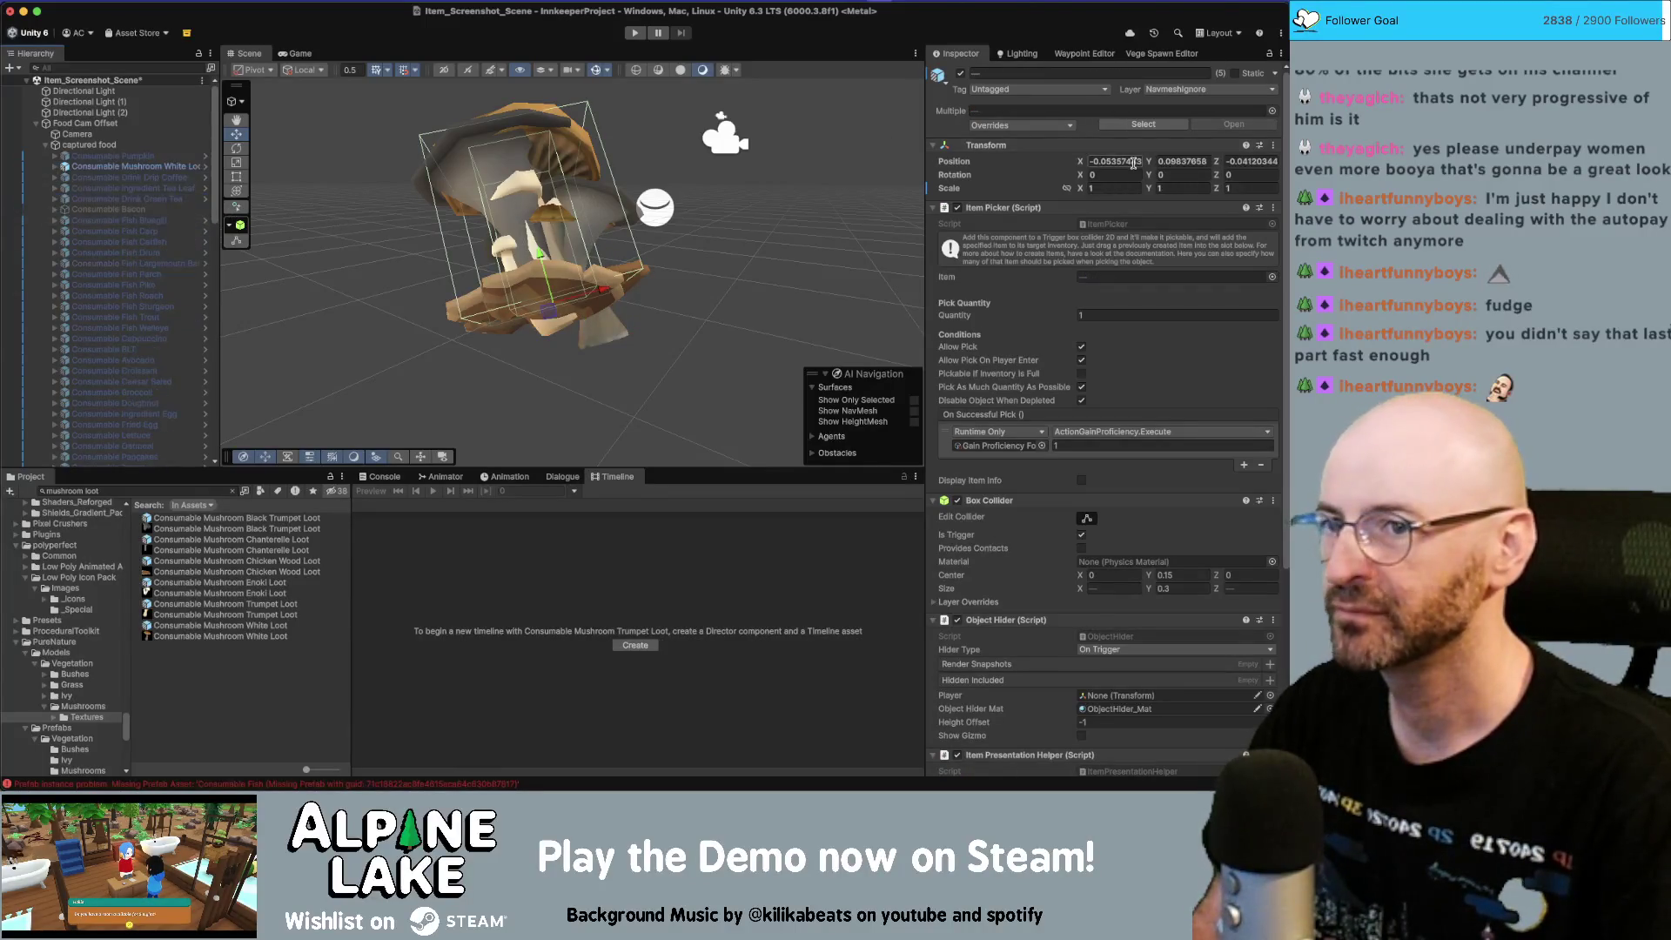
Step: Zero the grouped mushrooms' position to 0, 0, 0 and check them in the view
left_click(1114, 161)
type("0")
key("Tab")
type("0")
key("Tab")
type("0")
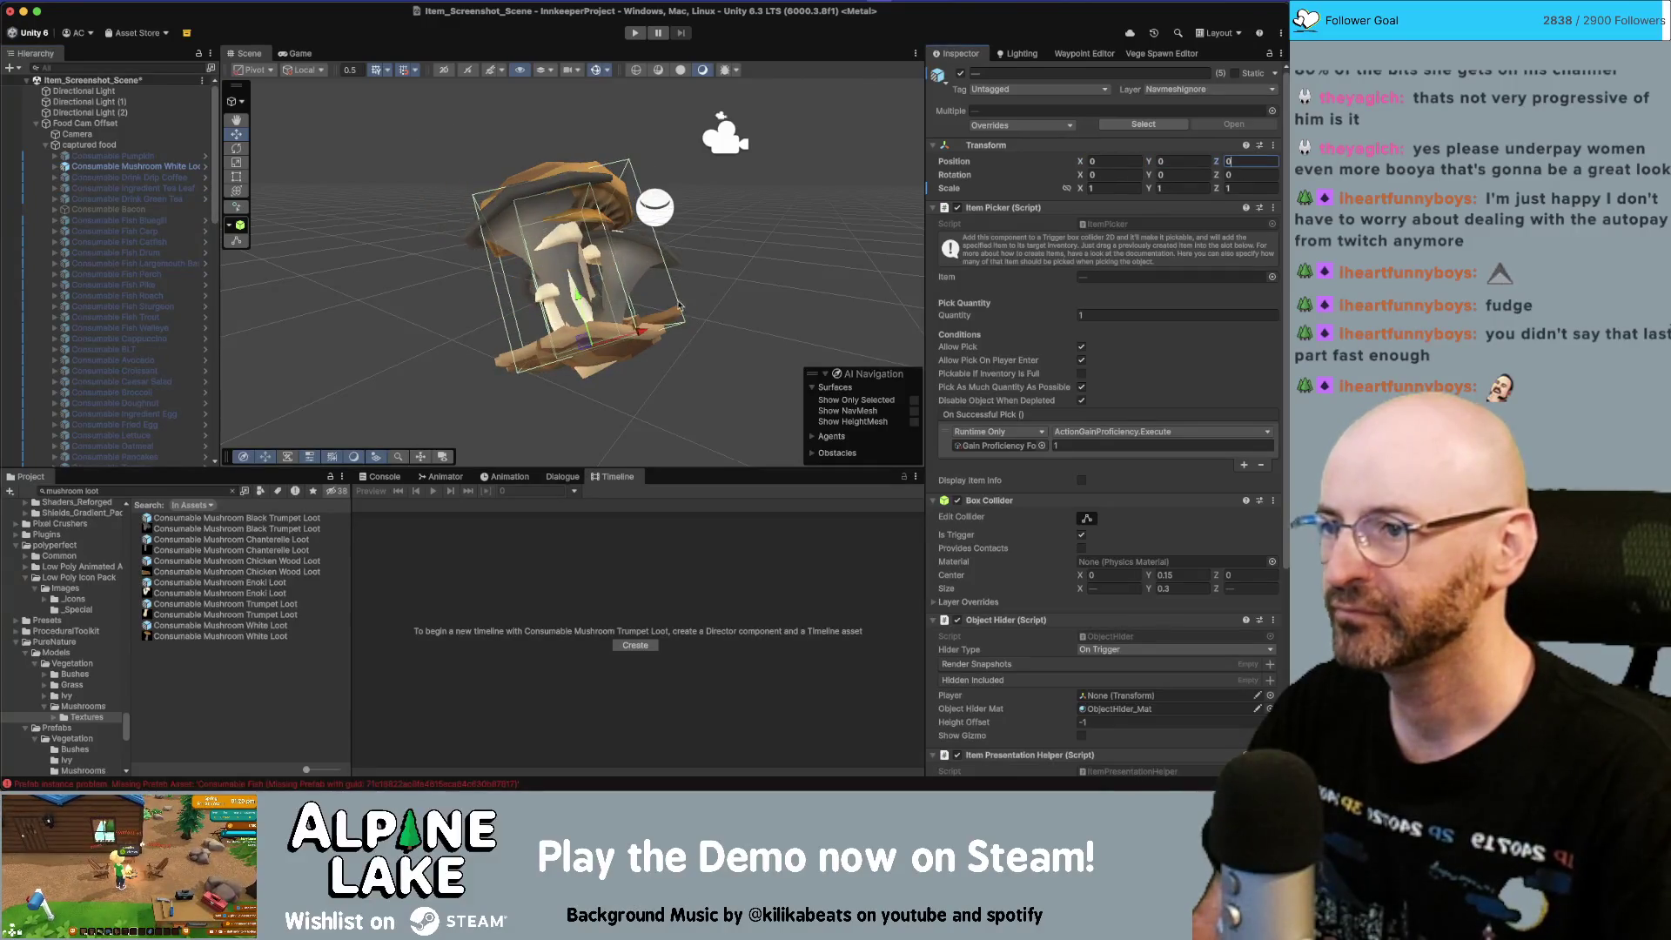
left_click_drag(682, 306, 544, 357)
key("r")
Step: Take the mushrooms back out of White Loot, save, and rerun Auto Group Screenshots
left_click(57, 167)
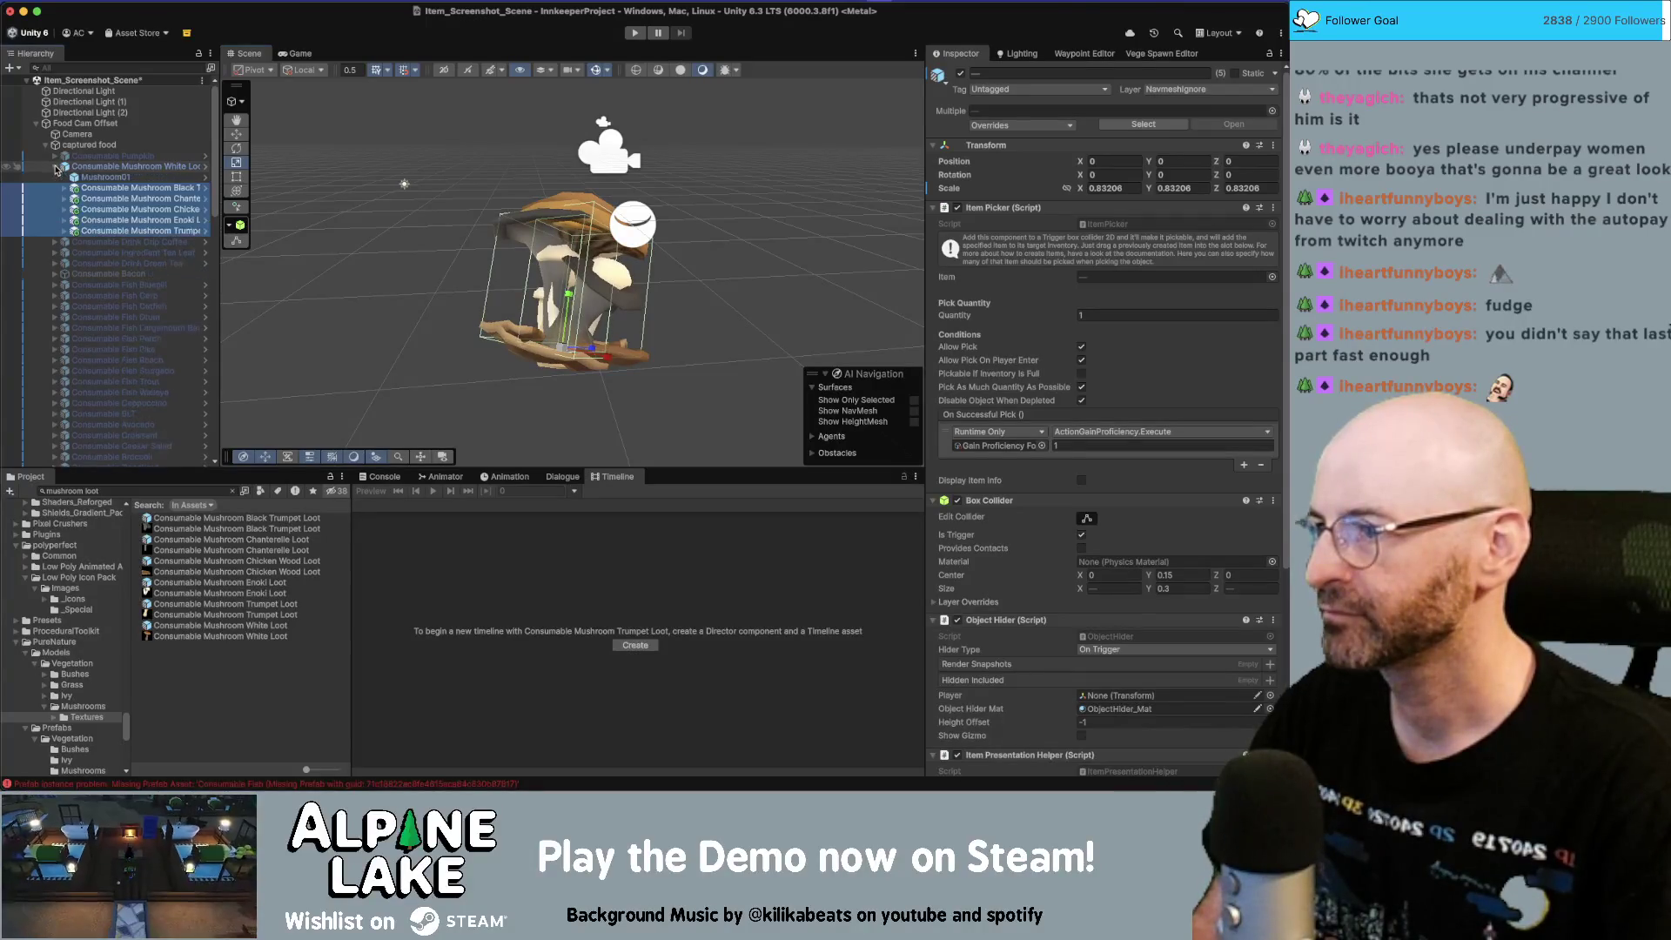
left_click(119, 165)
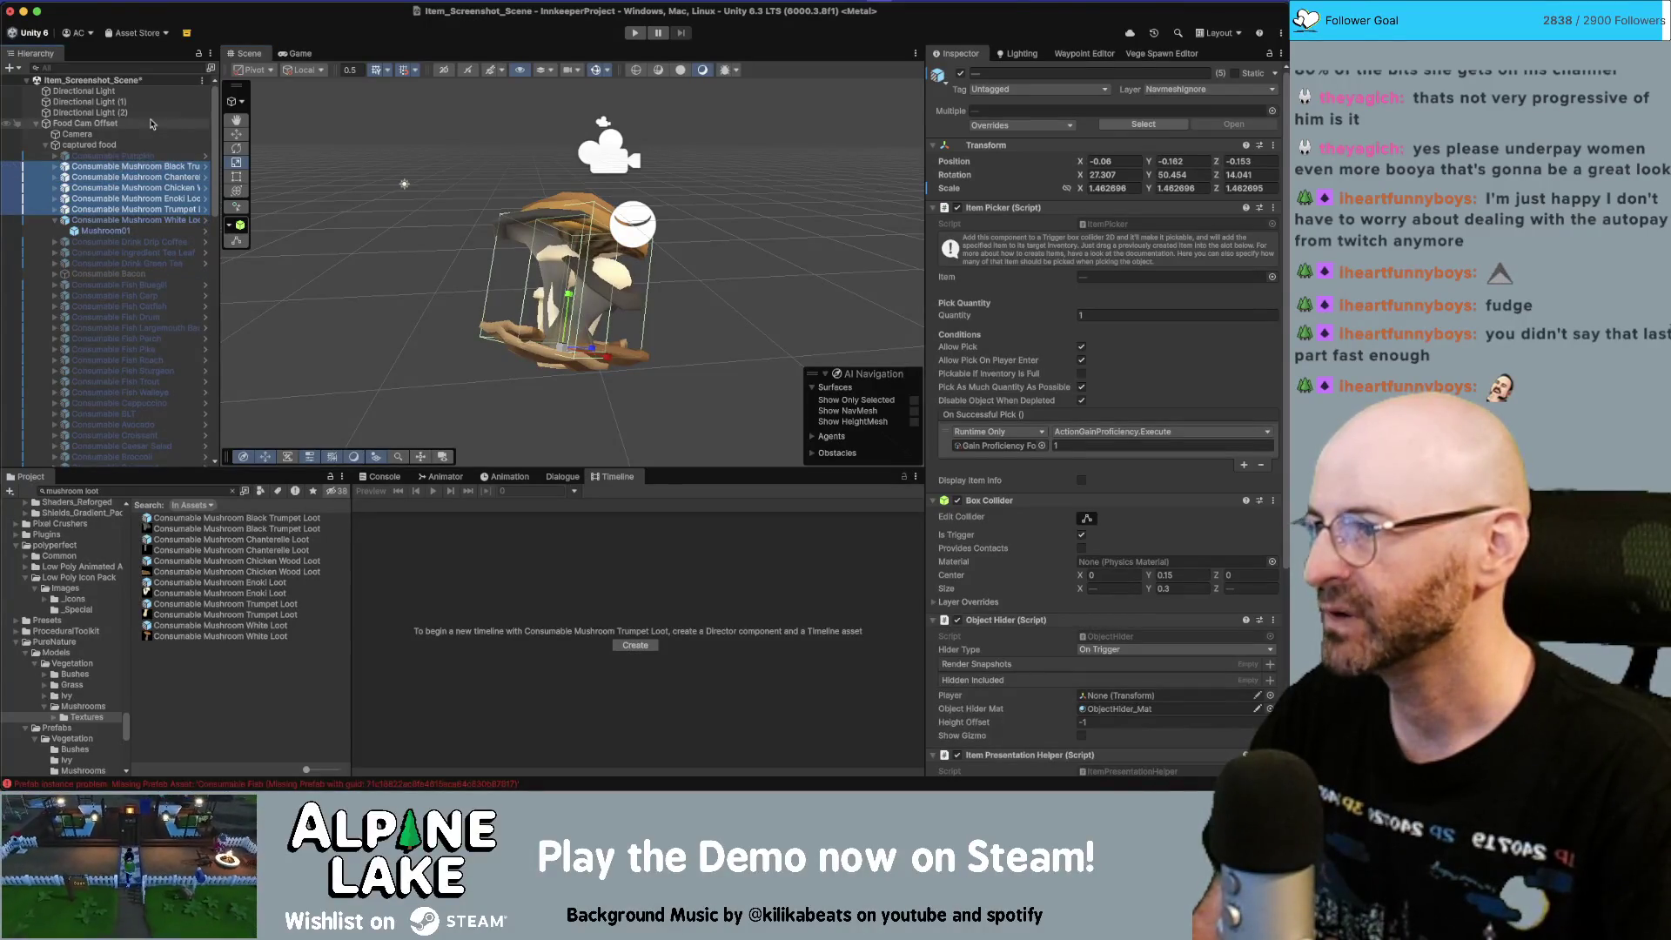
key("super+s")
left_click(149, 136)
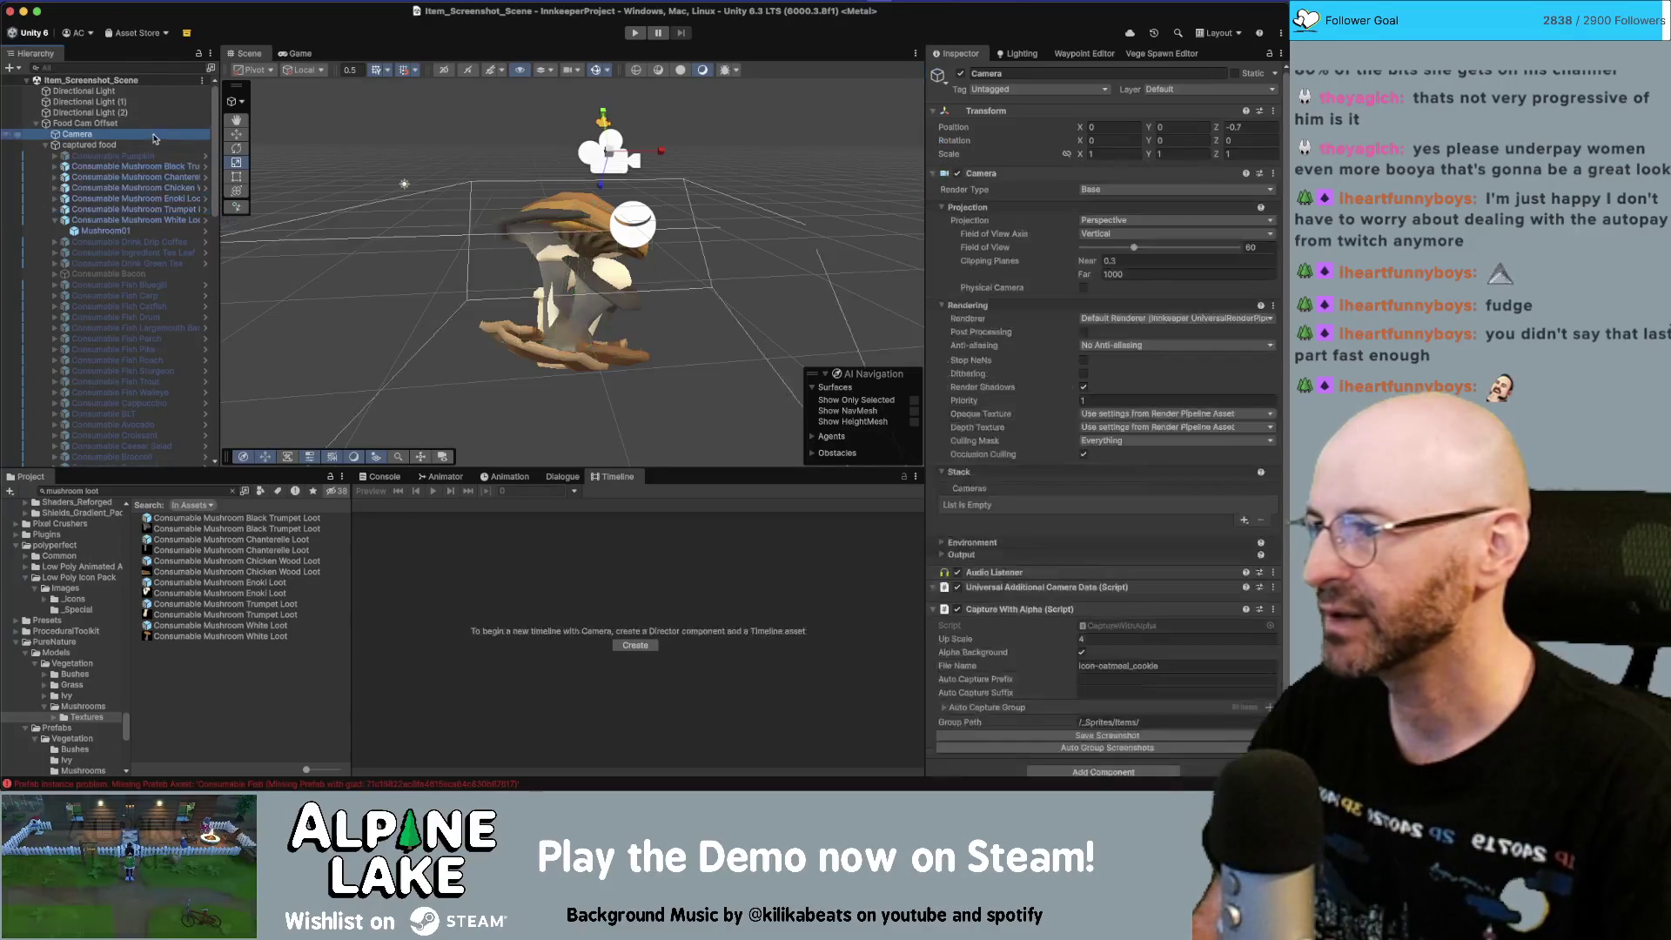
left_click(1099, 749)
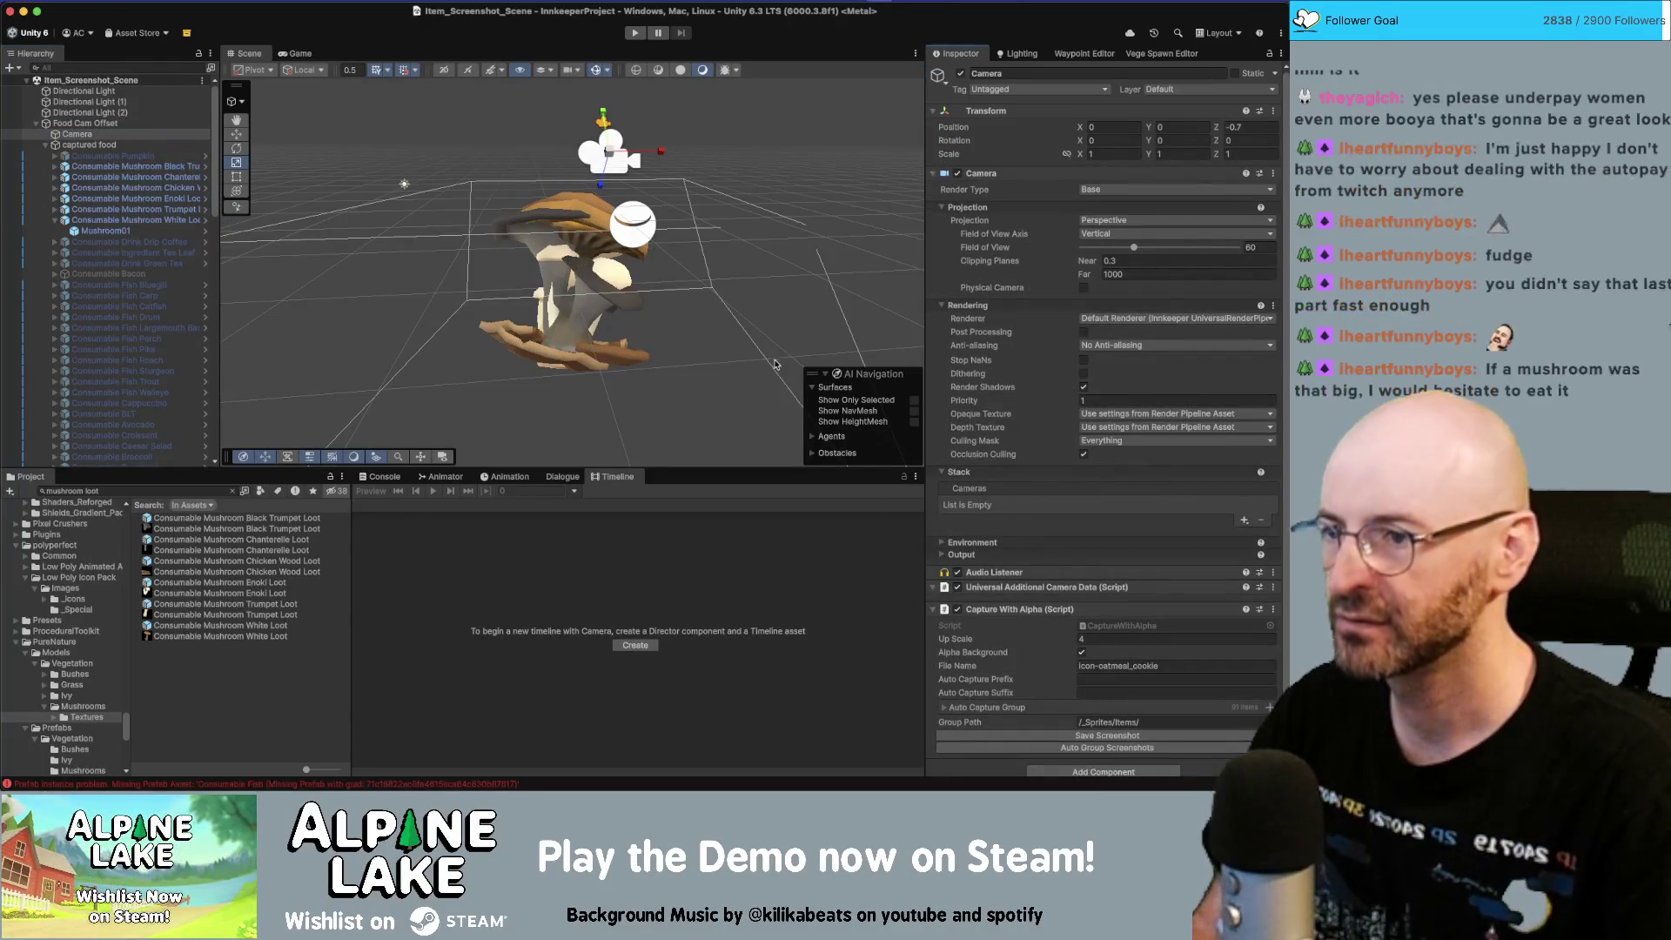
key("super+Tab")
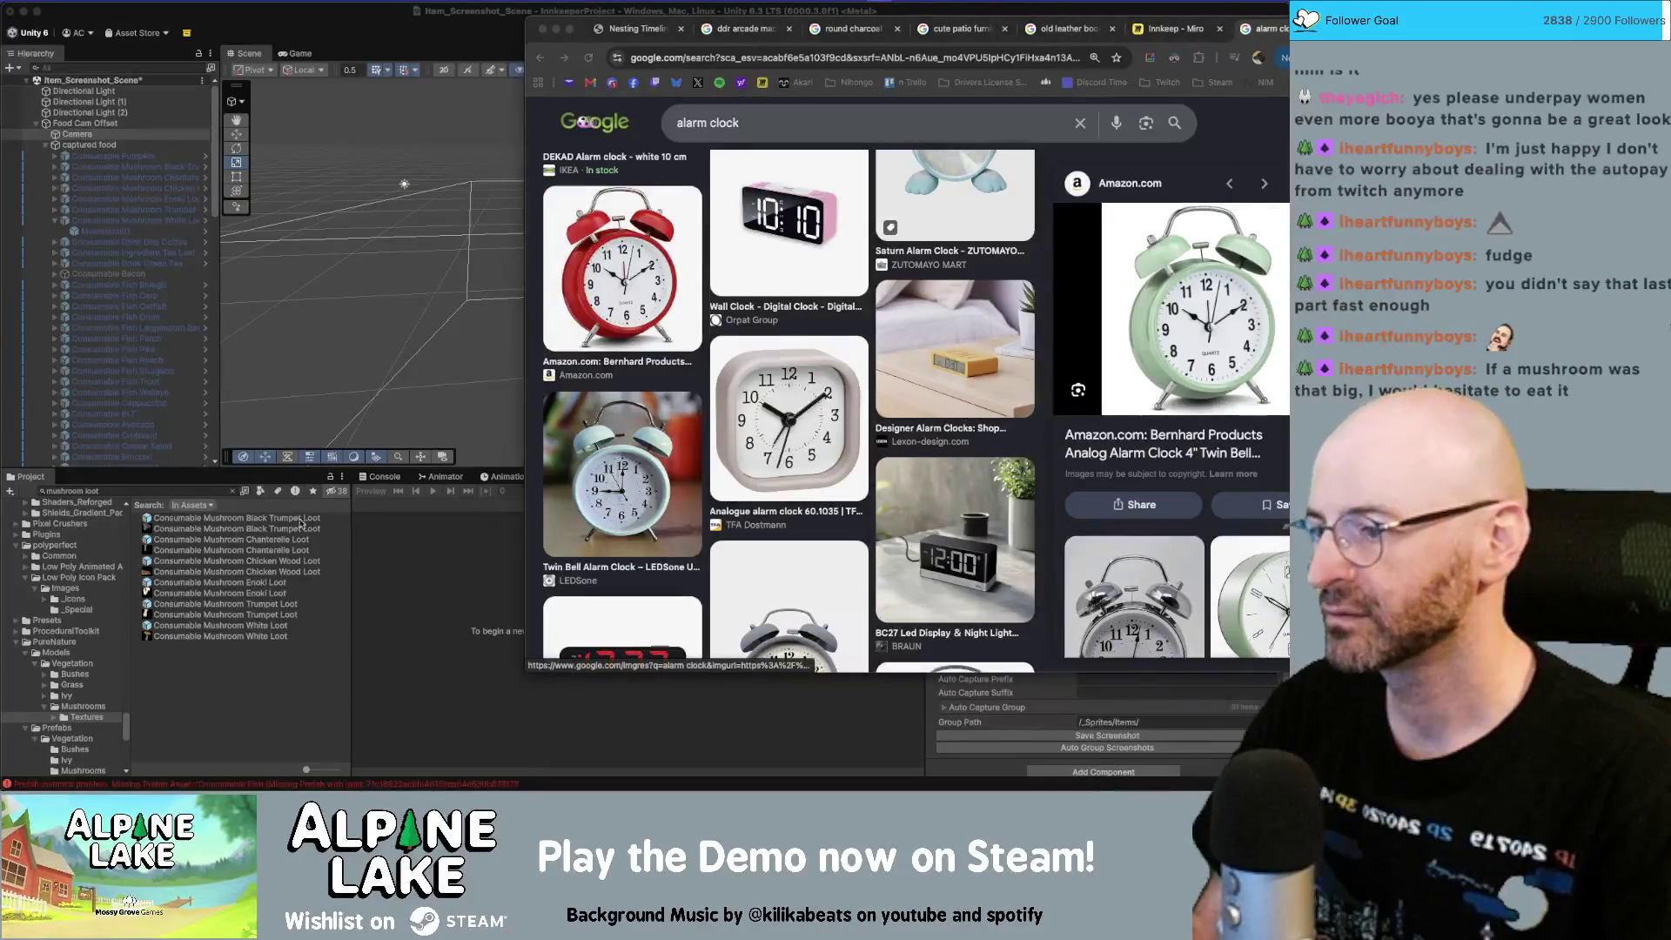
Step: Back in the editor, select the White, Trumpet, Enoki and Chicken Wood Loot sprites
key("super+Tab")
left_click(181, 638)
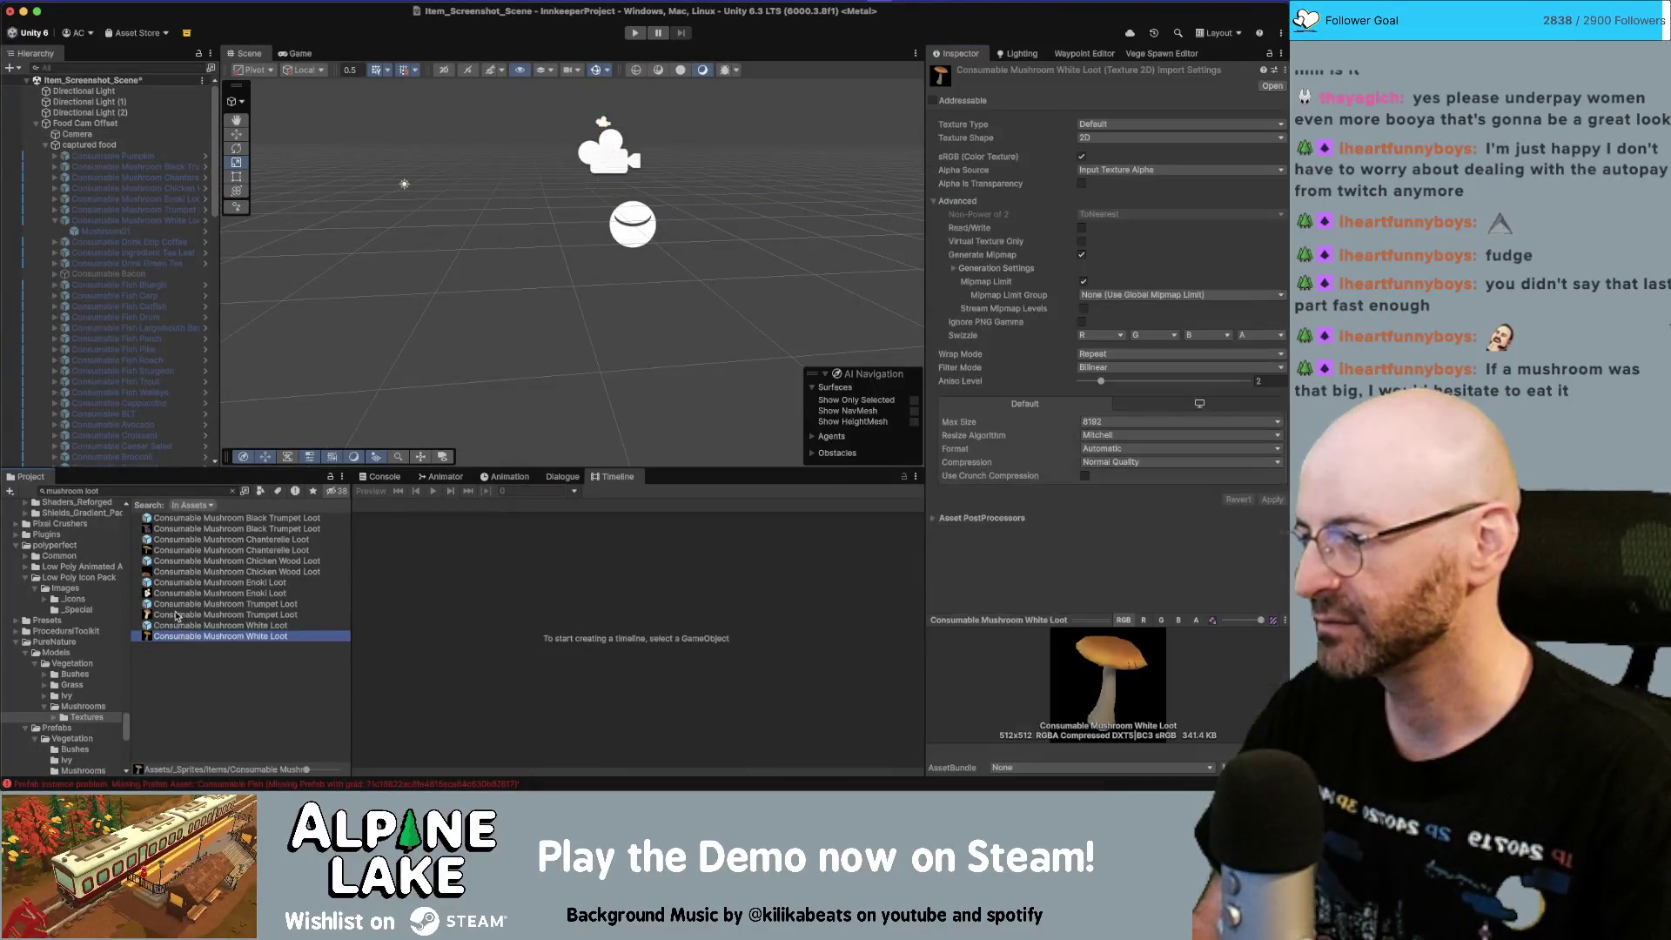
left_click(178, 616, "super")
left_click(173, 595, "super")
left_click(171, 574, "super")
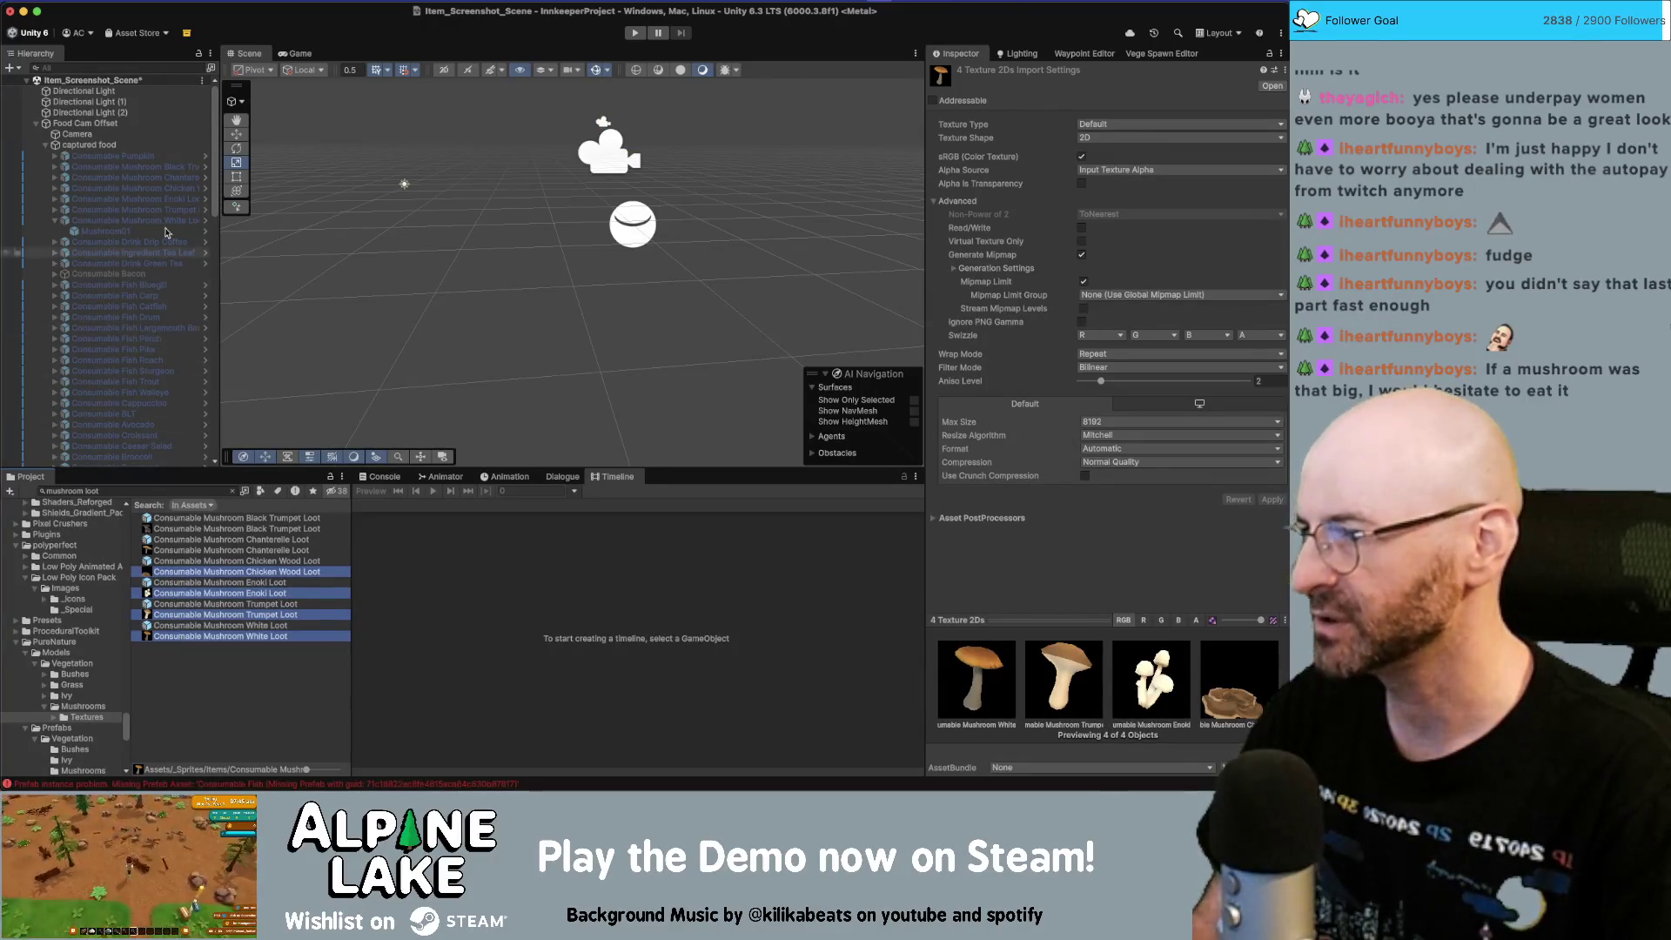
Step: Activate the Chicken Wood Loot mushroom and inspect the Chanterelle Loot sprite
left_click(130, 188)
left_click(961, 75)
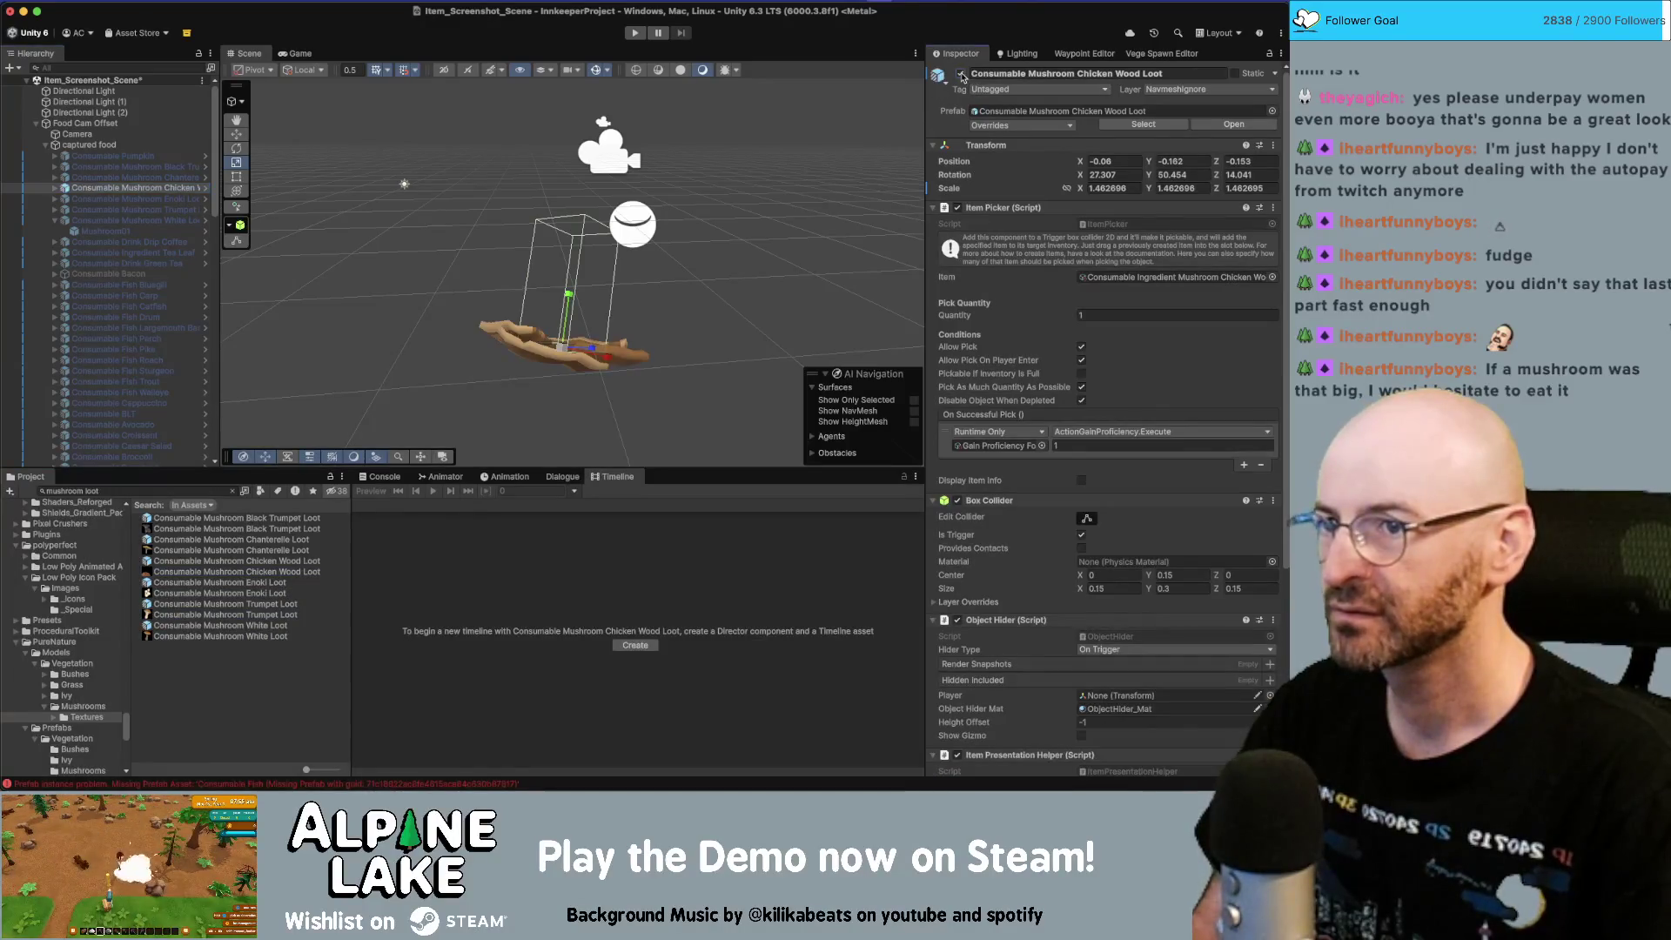
left_click(200, 550)
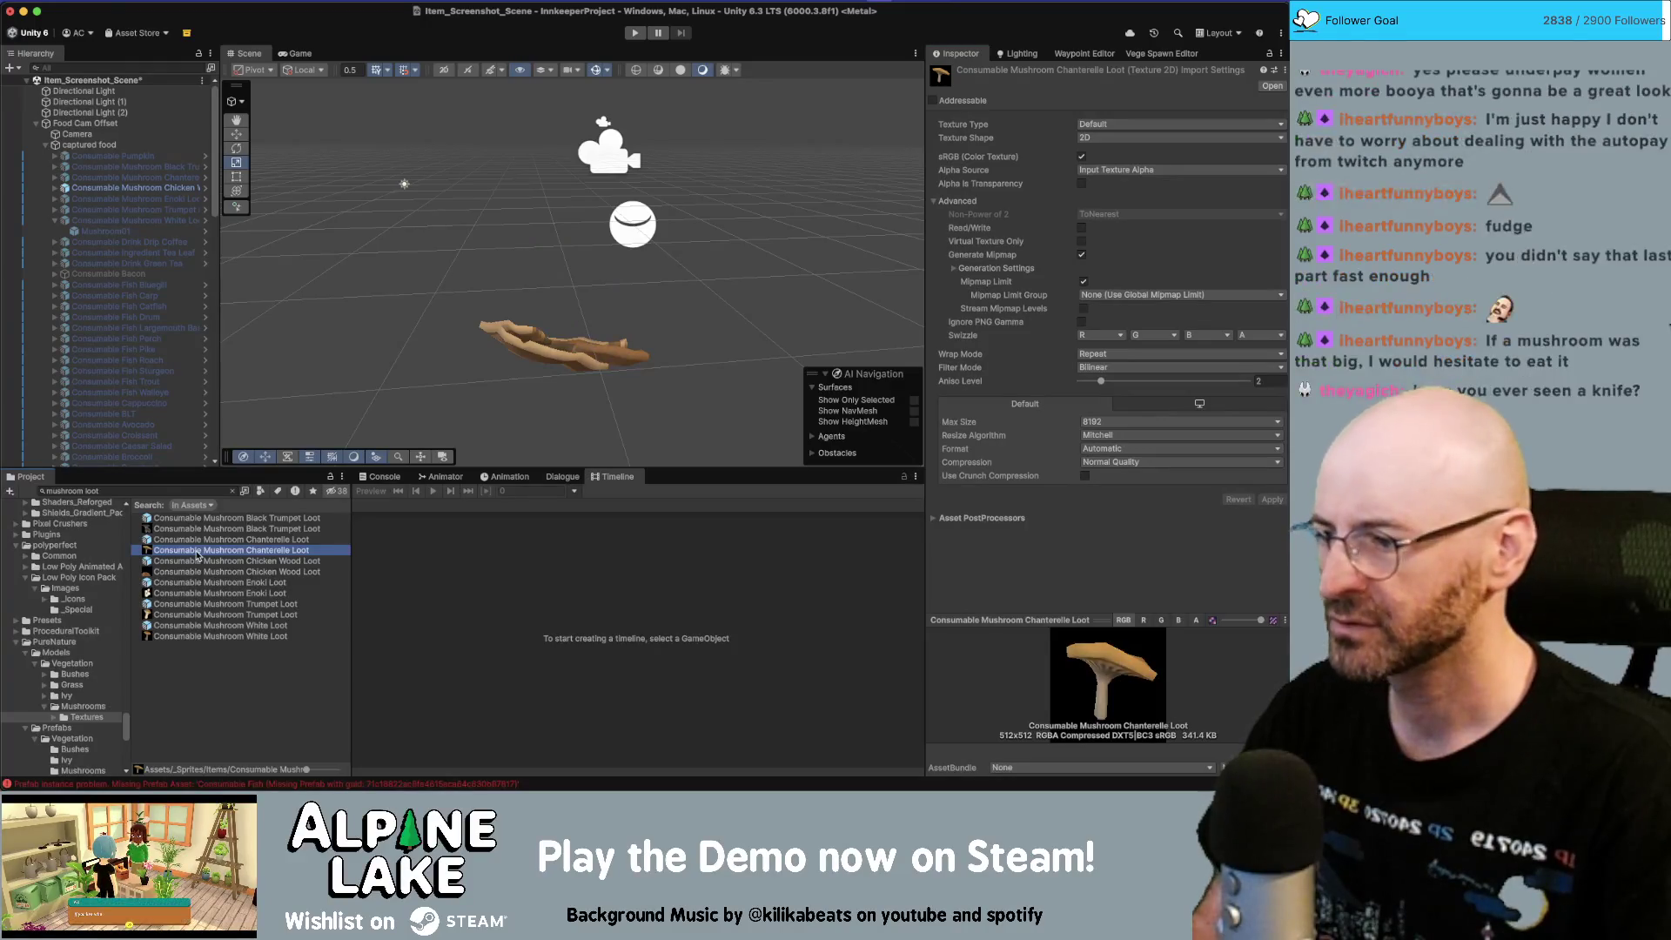
Step: Preview through the Game camera and set its aspect to Square Icon (512x512)
left_click(315, 55)
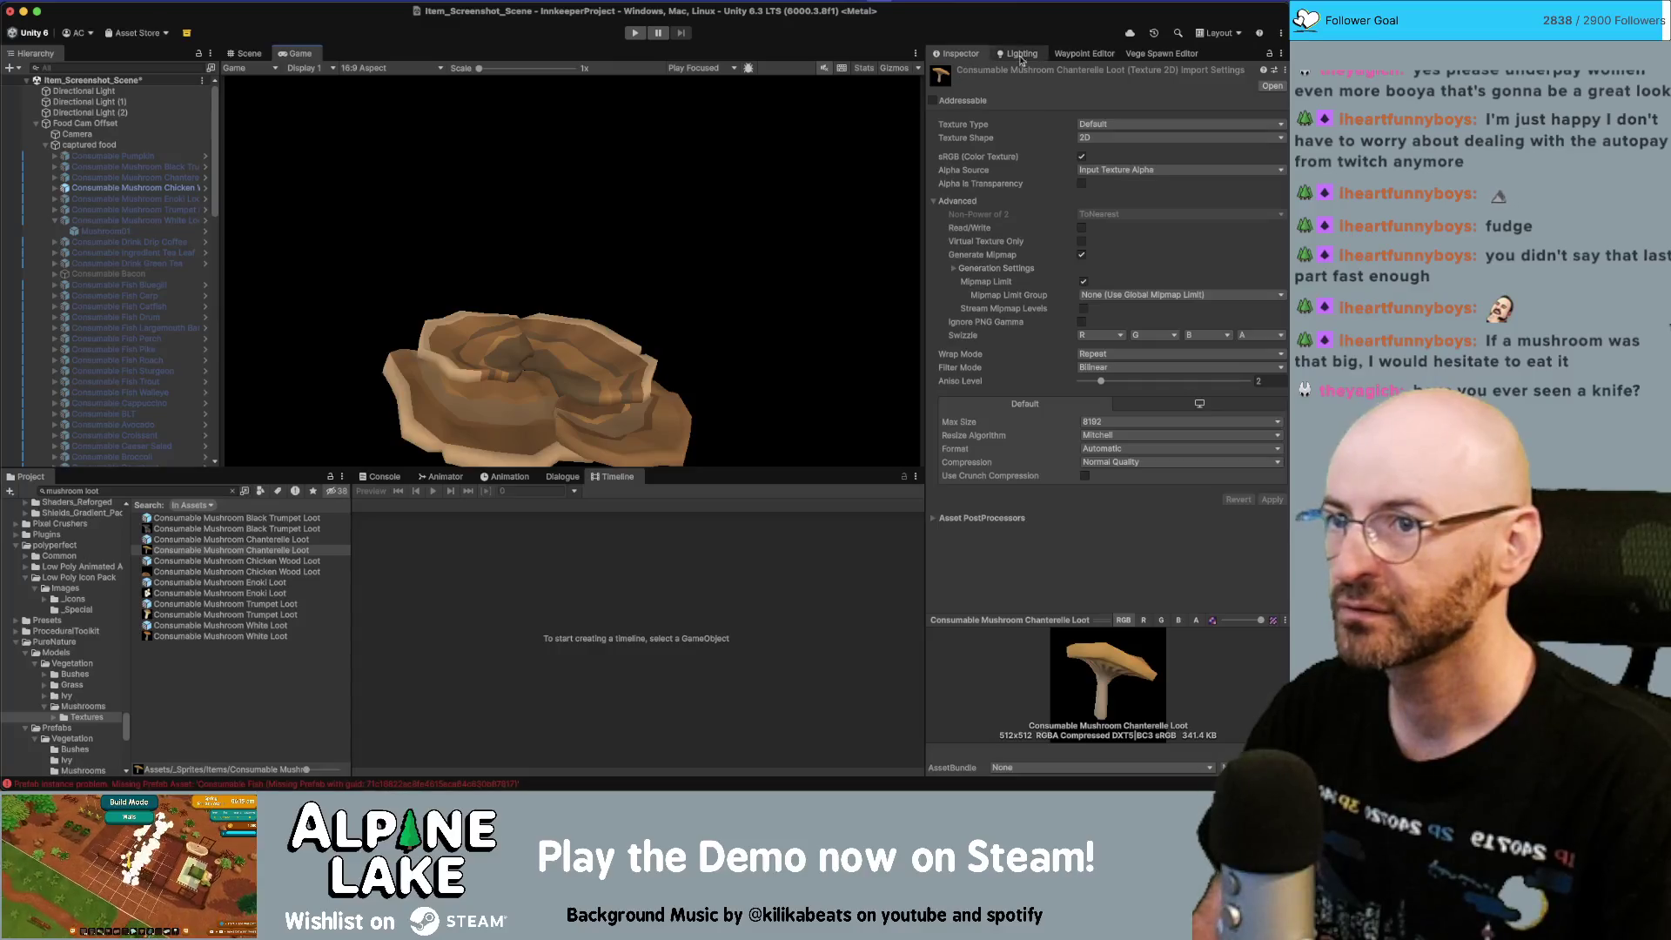
left_click(135, 187)
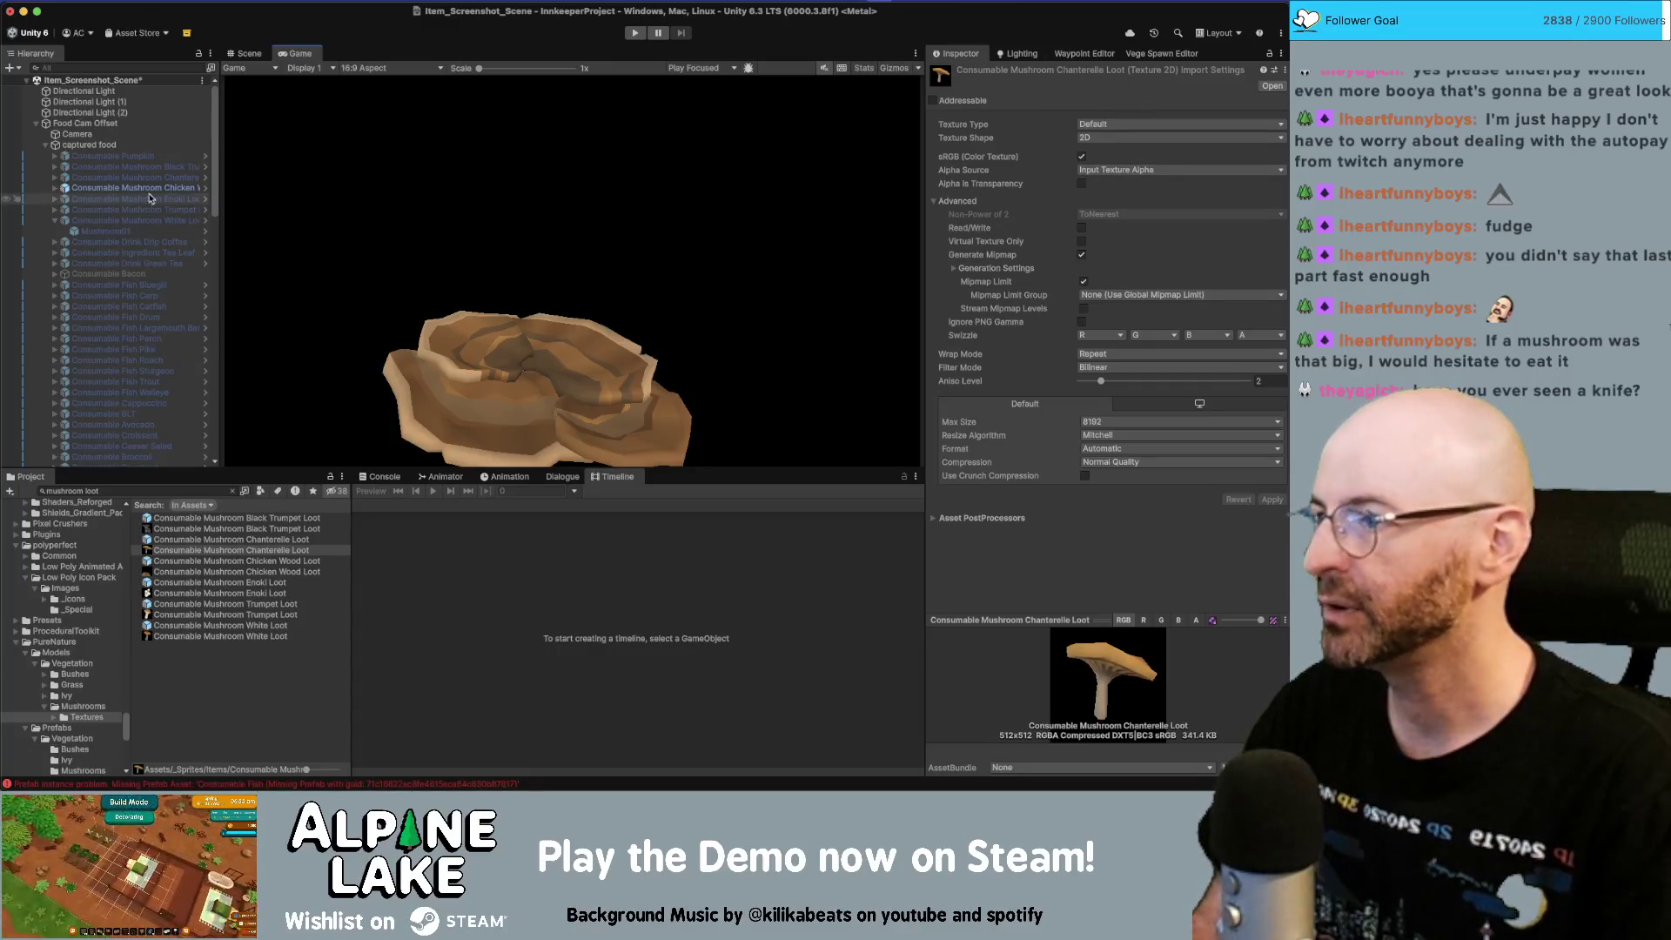
left_click(1158, 163)
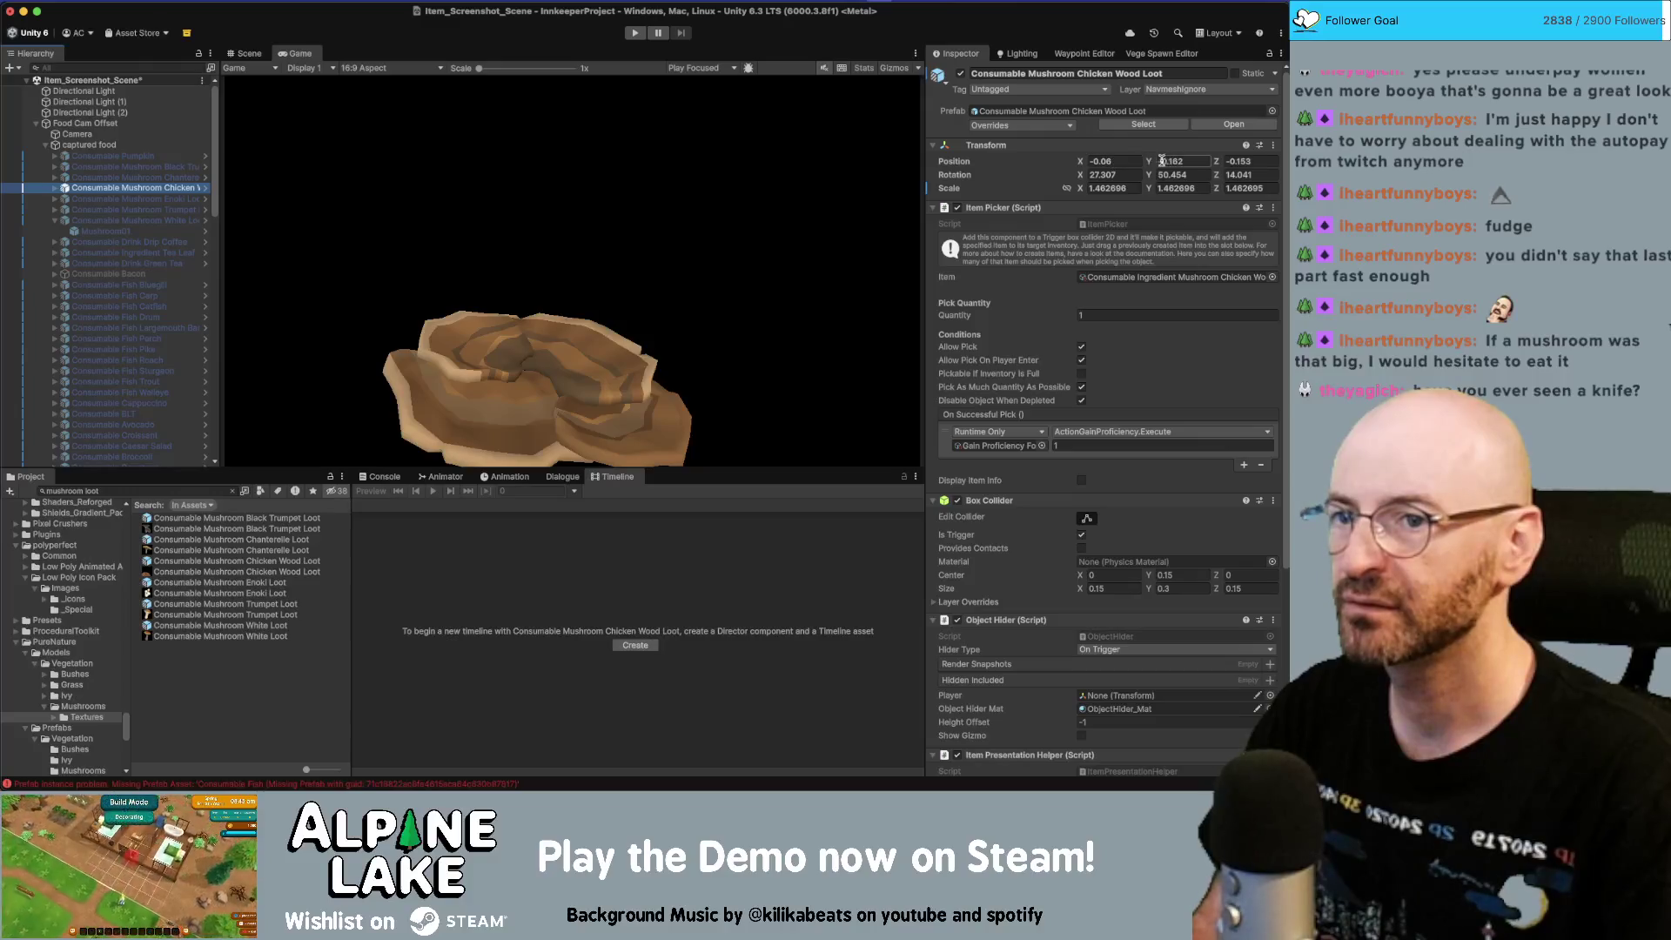
type("-0.07")
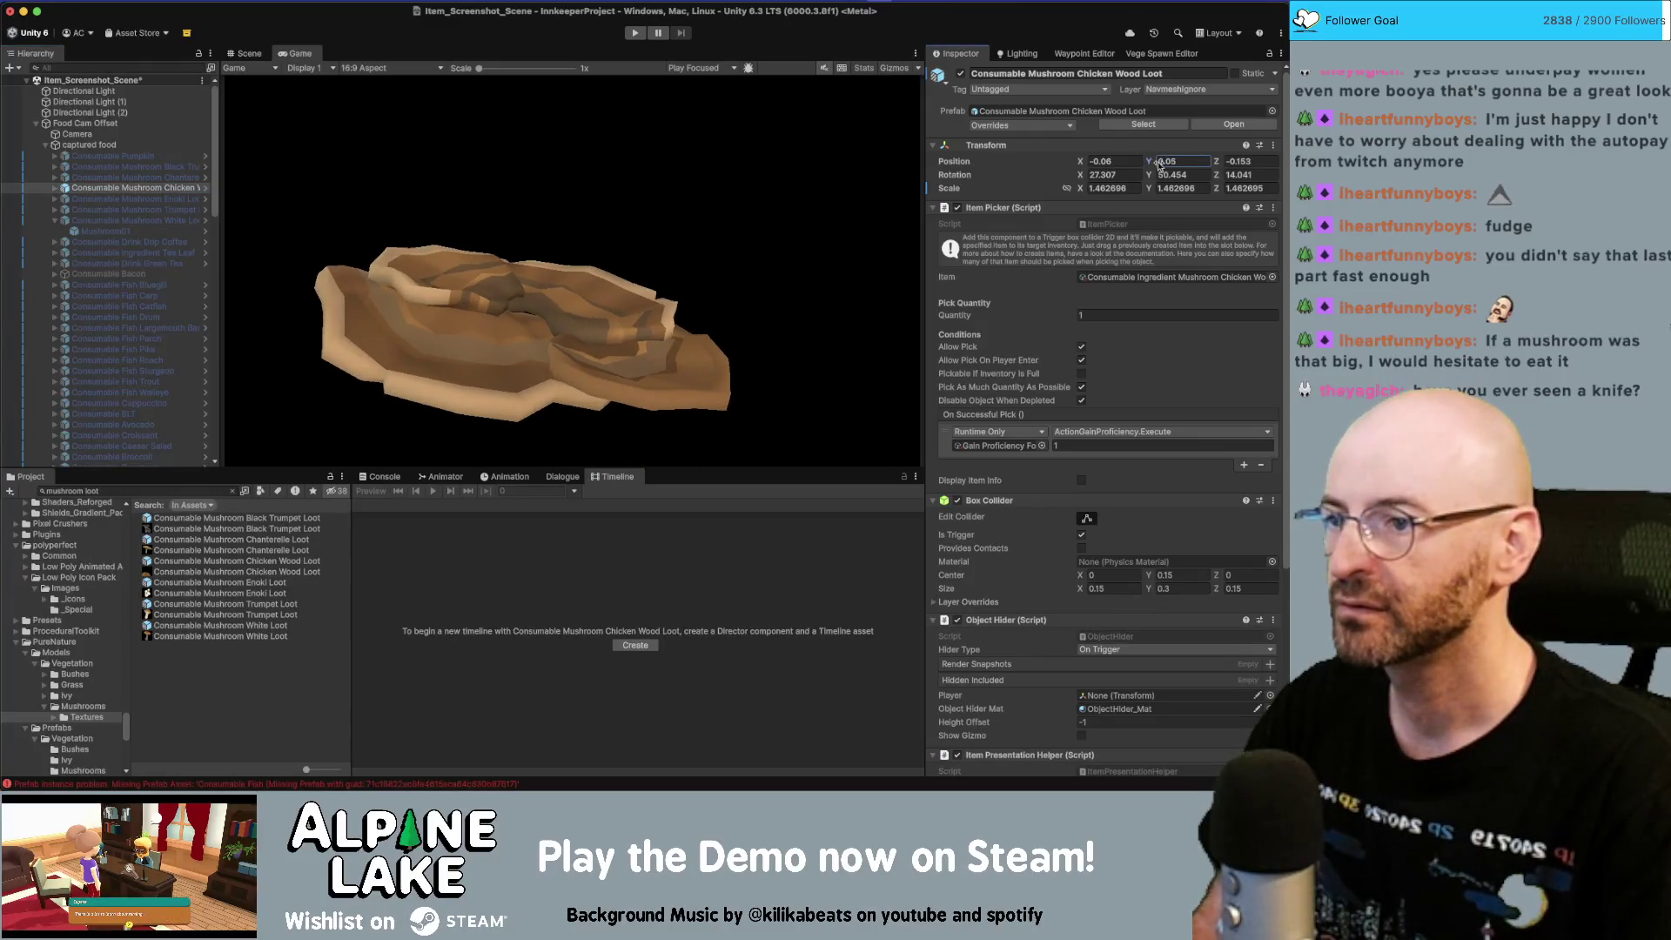
key("ctrl+z")
left_click(403, 68)
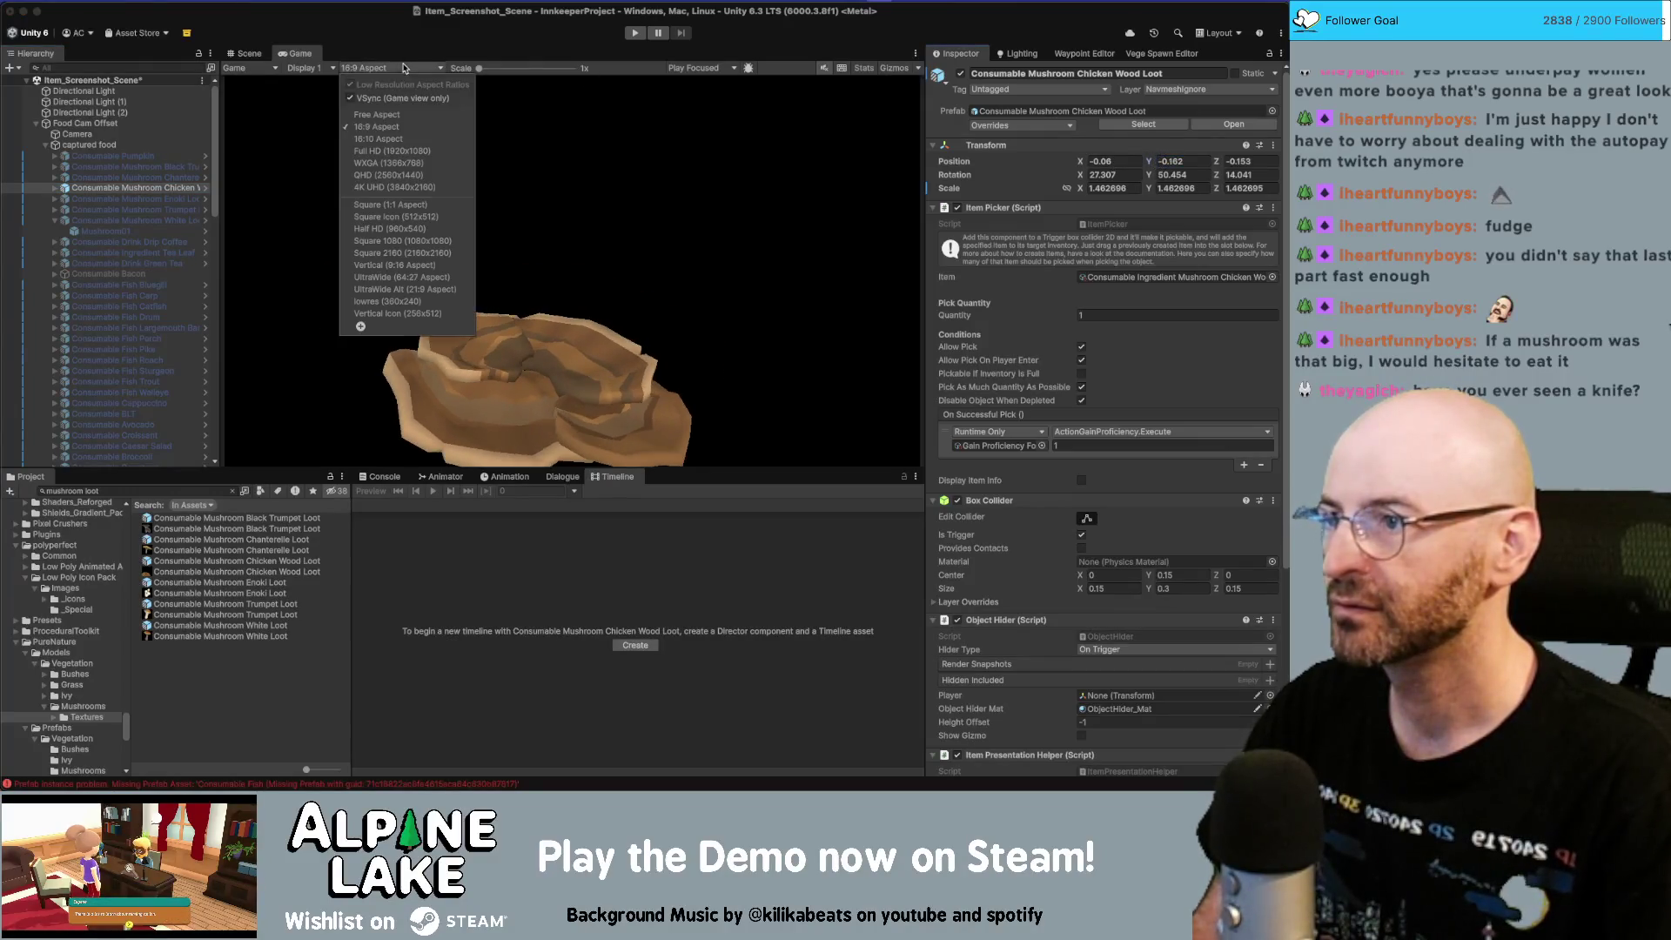
left_click(403, 220)
Step: Position the Chicken Wood Loot mushroom at X 0, Y -0.08, Z -0.06
left_click(1150, 164)
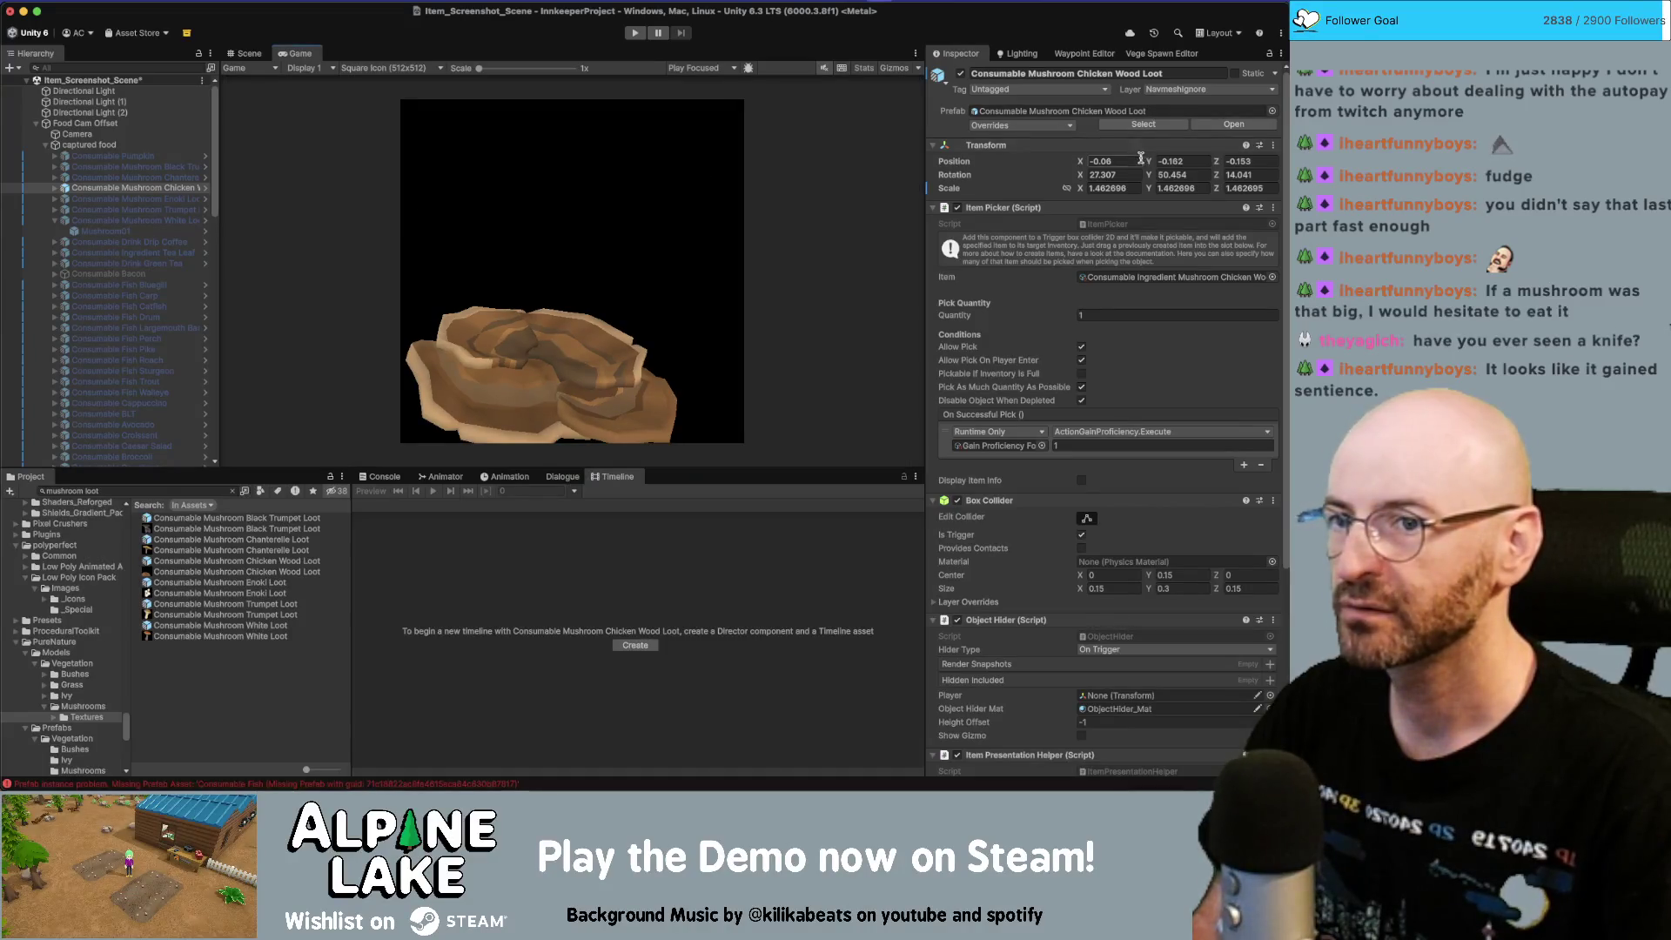
type("-0.04")
key("shift+Tab")
type("0")
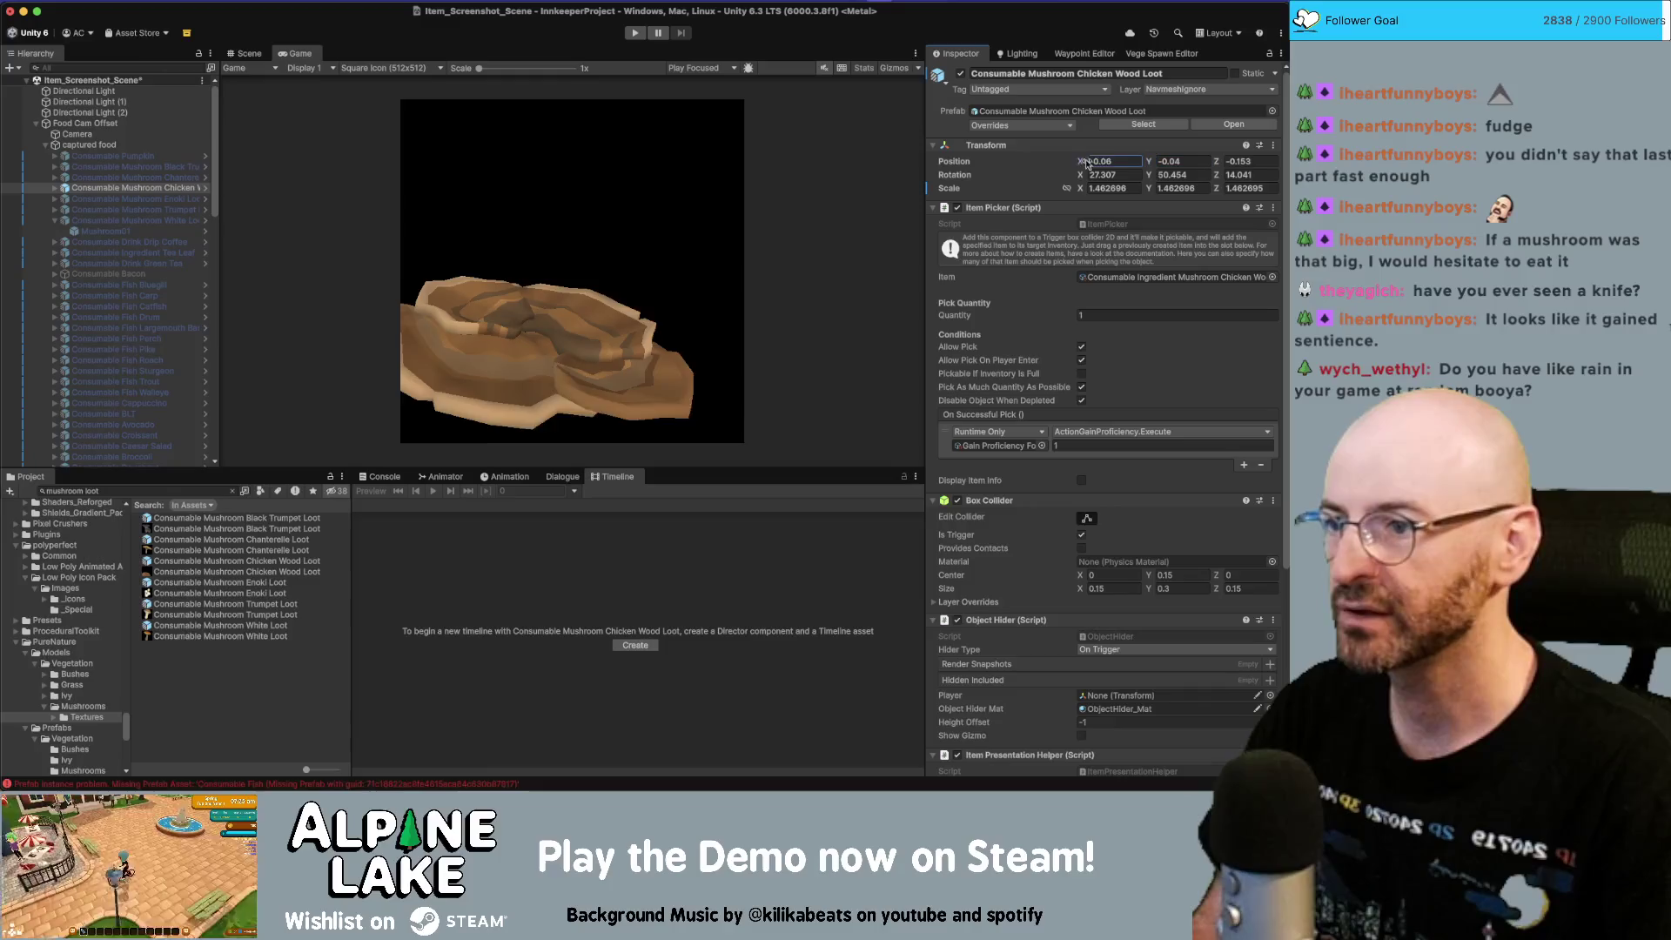
left_click(1223, 162)
type("-0.06")
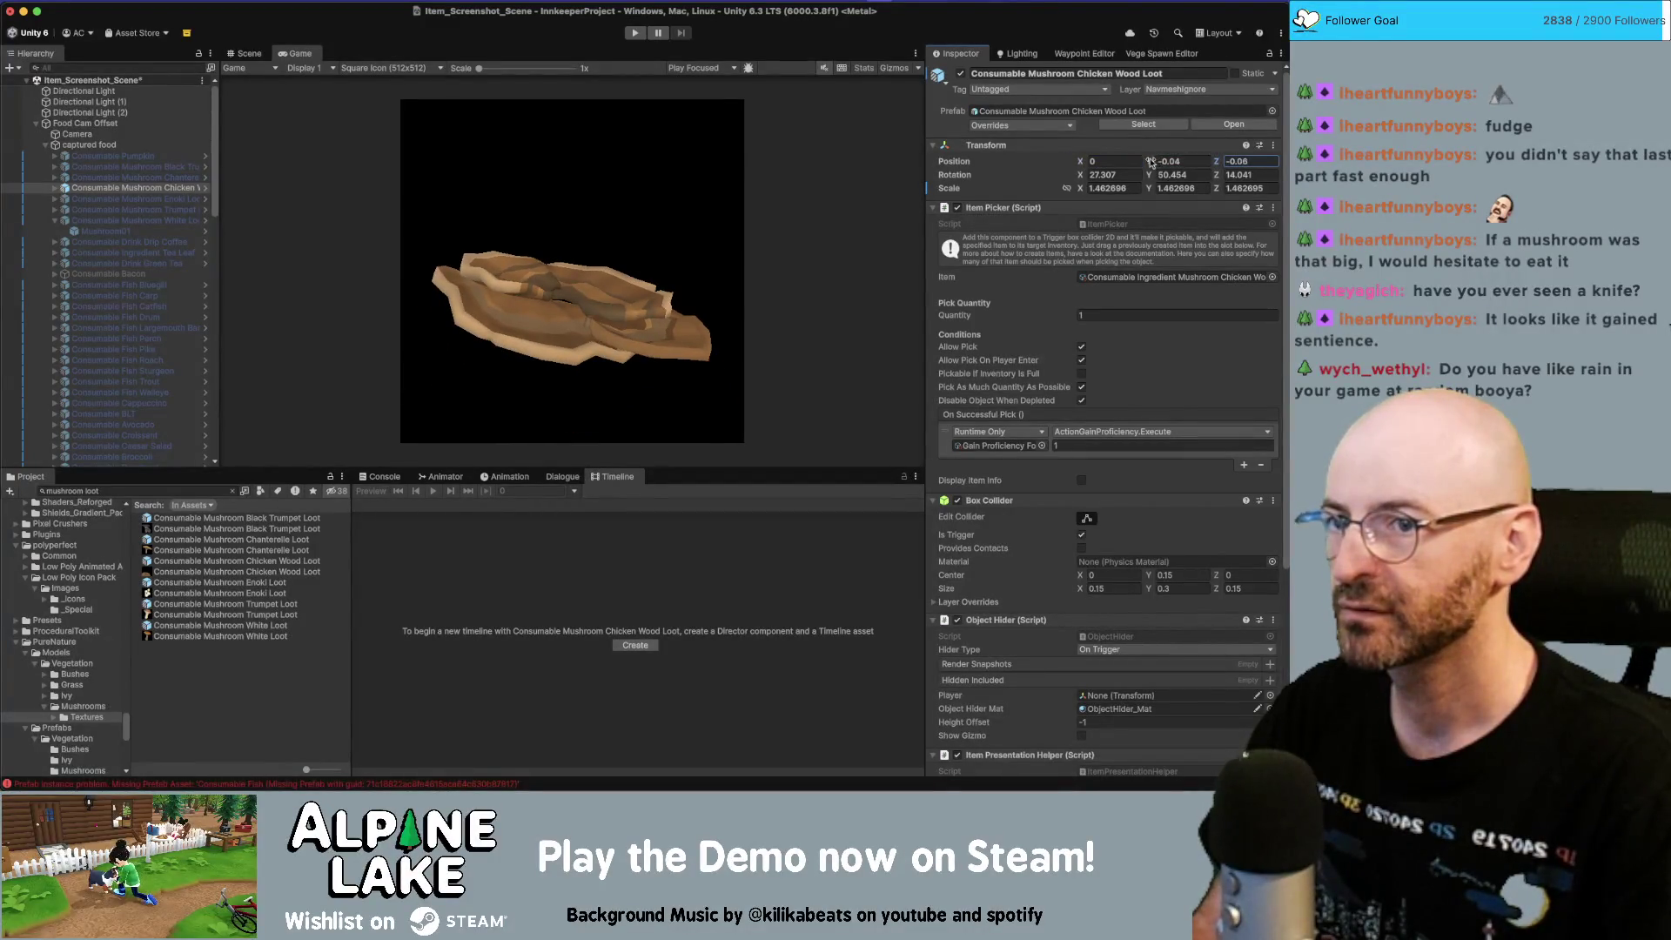
left_click(1158, 162)
type("-0.08")
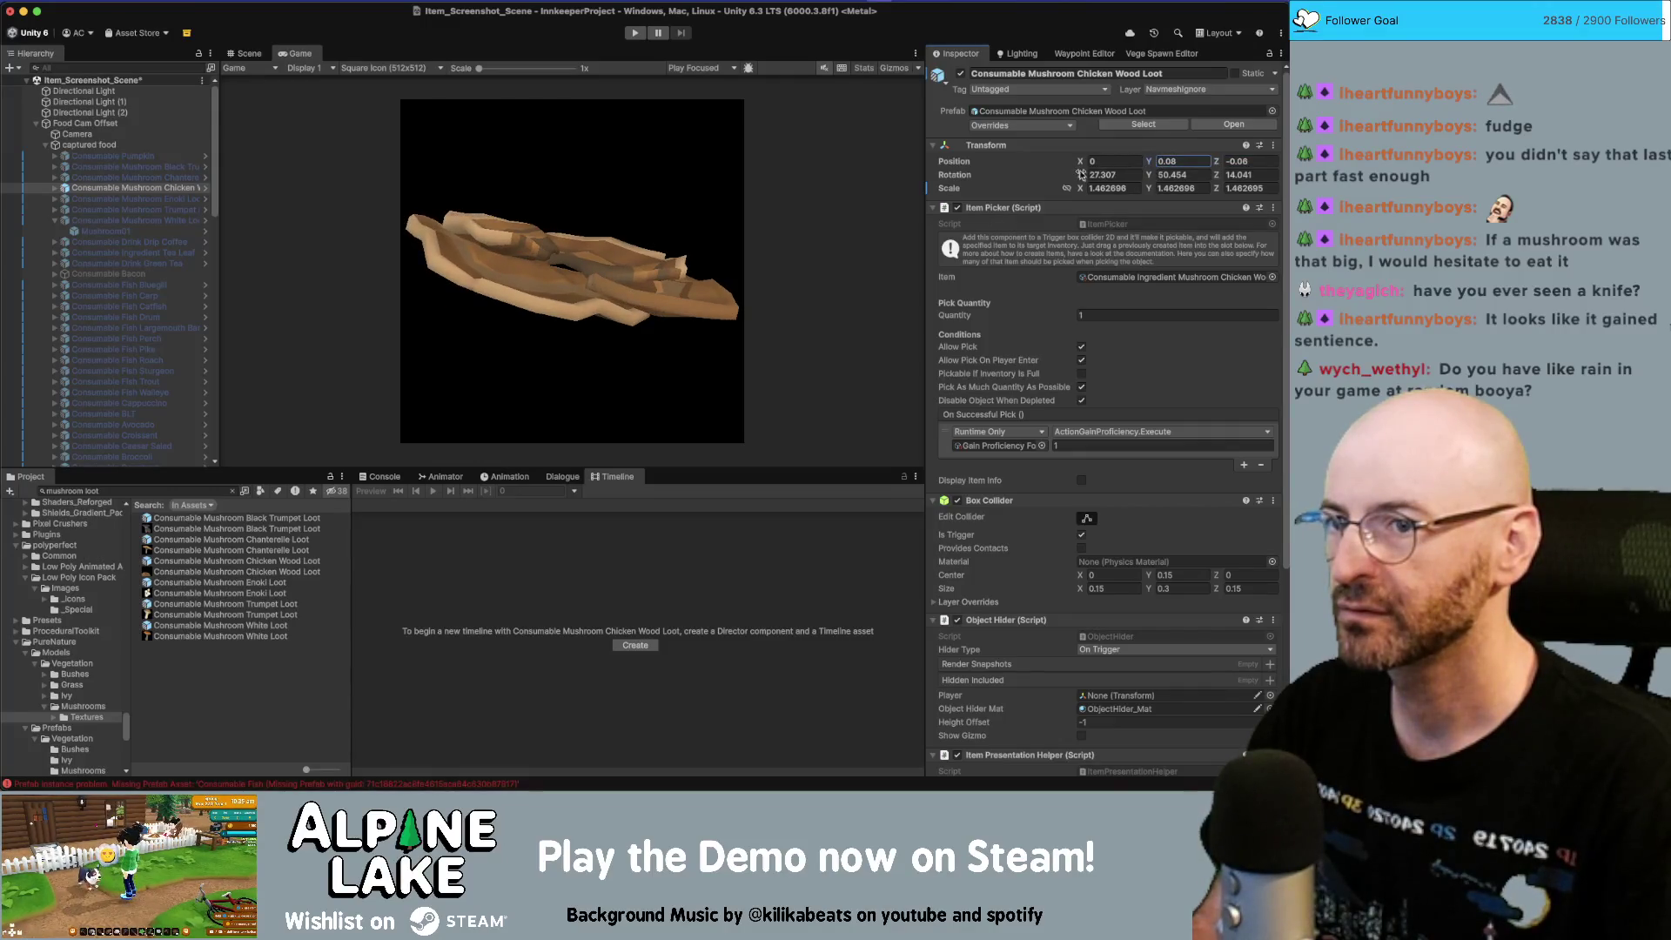
Step: Tilt the mushroom flatter with Z rotation -27.4 and nudge it by .05 to fill the frame
left_click_drag(1081, 174, 757, 252)
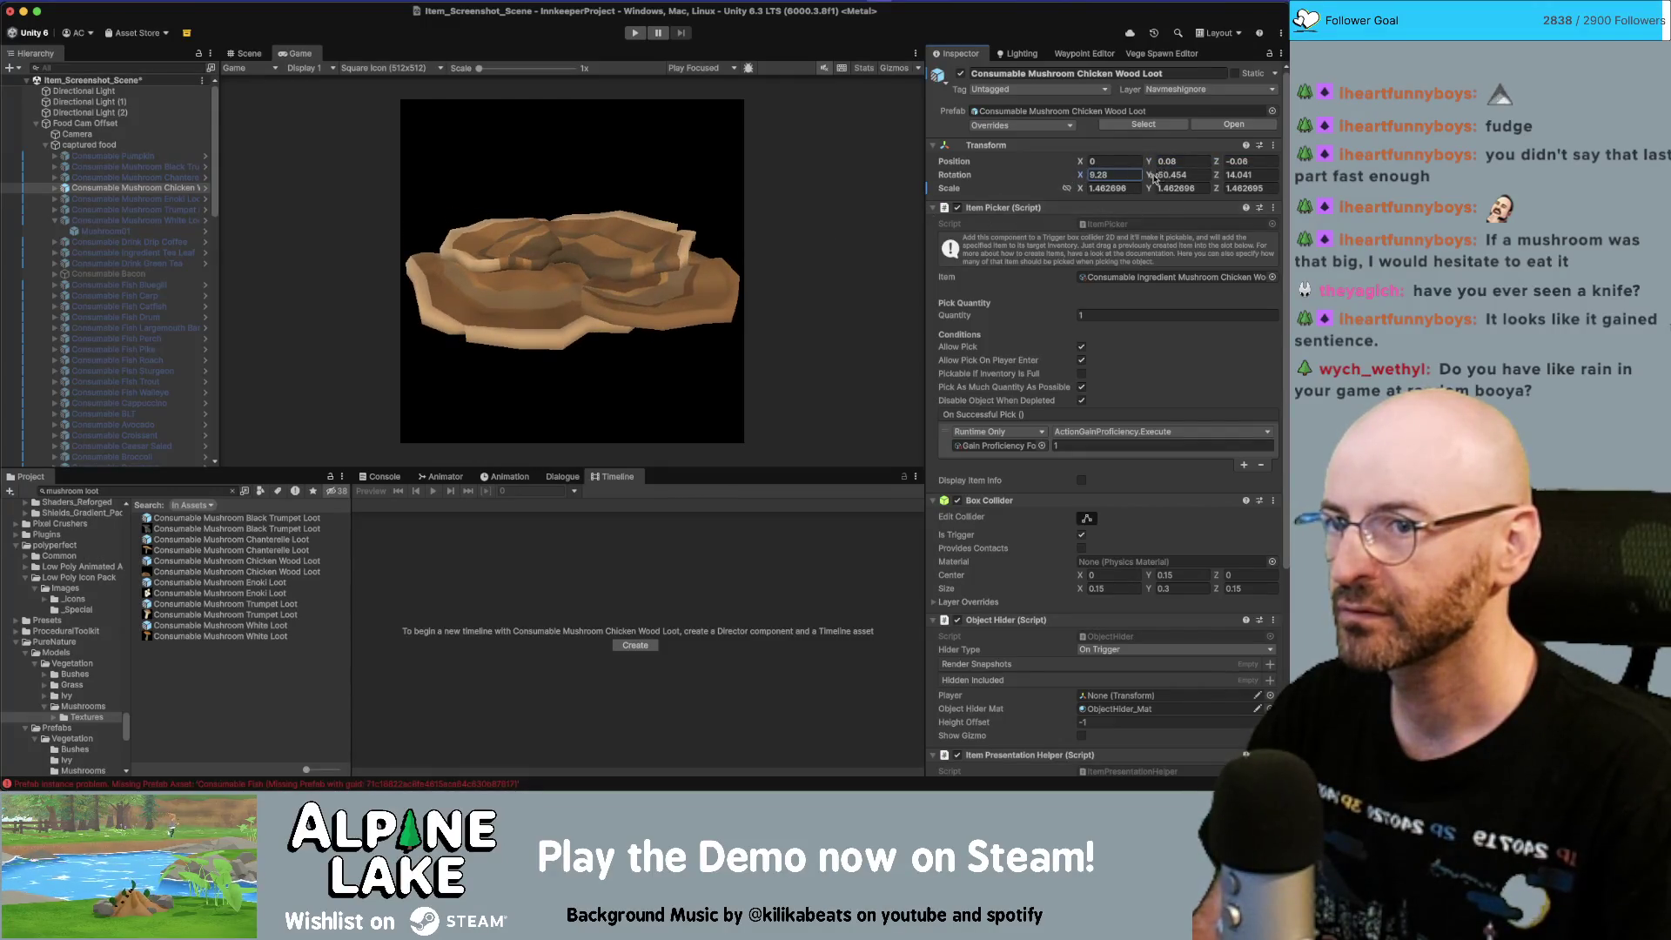
key("Tab")
key("Tab")
type("-27.4")
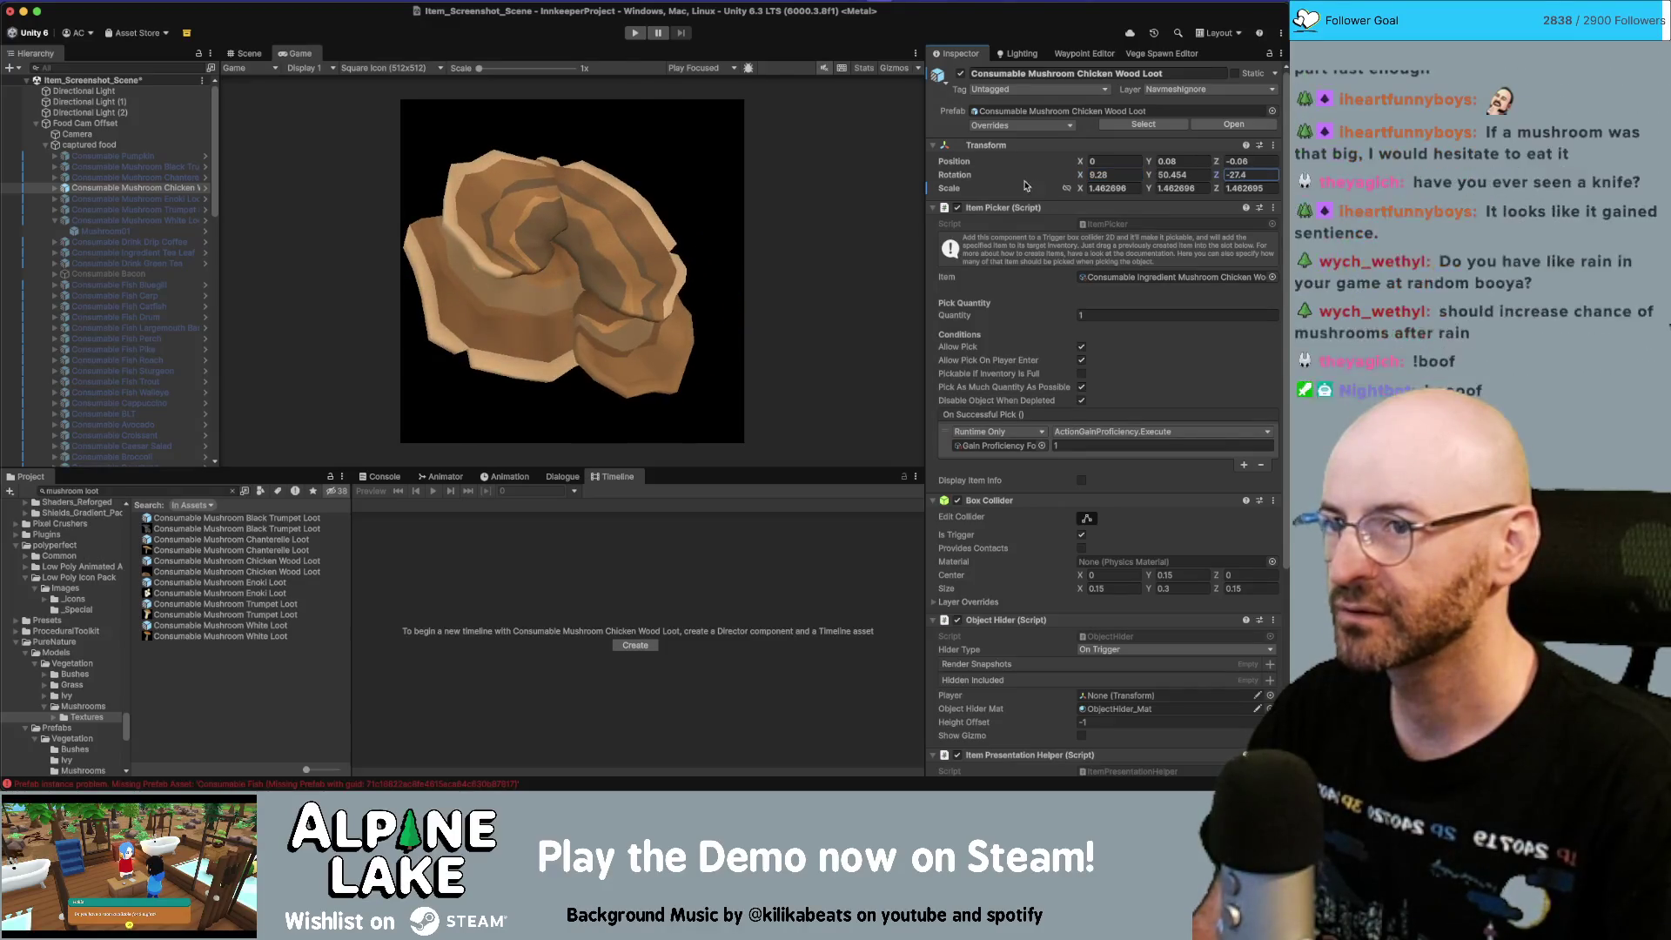
left_click_drag(1078, 165, 1084, 165)
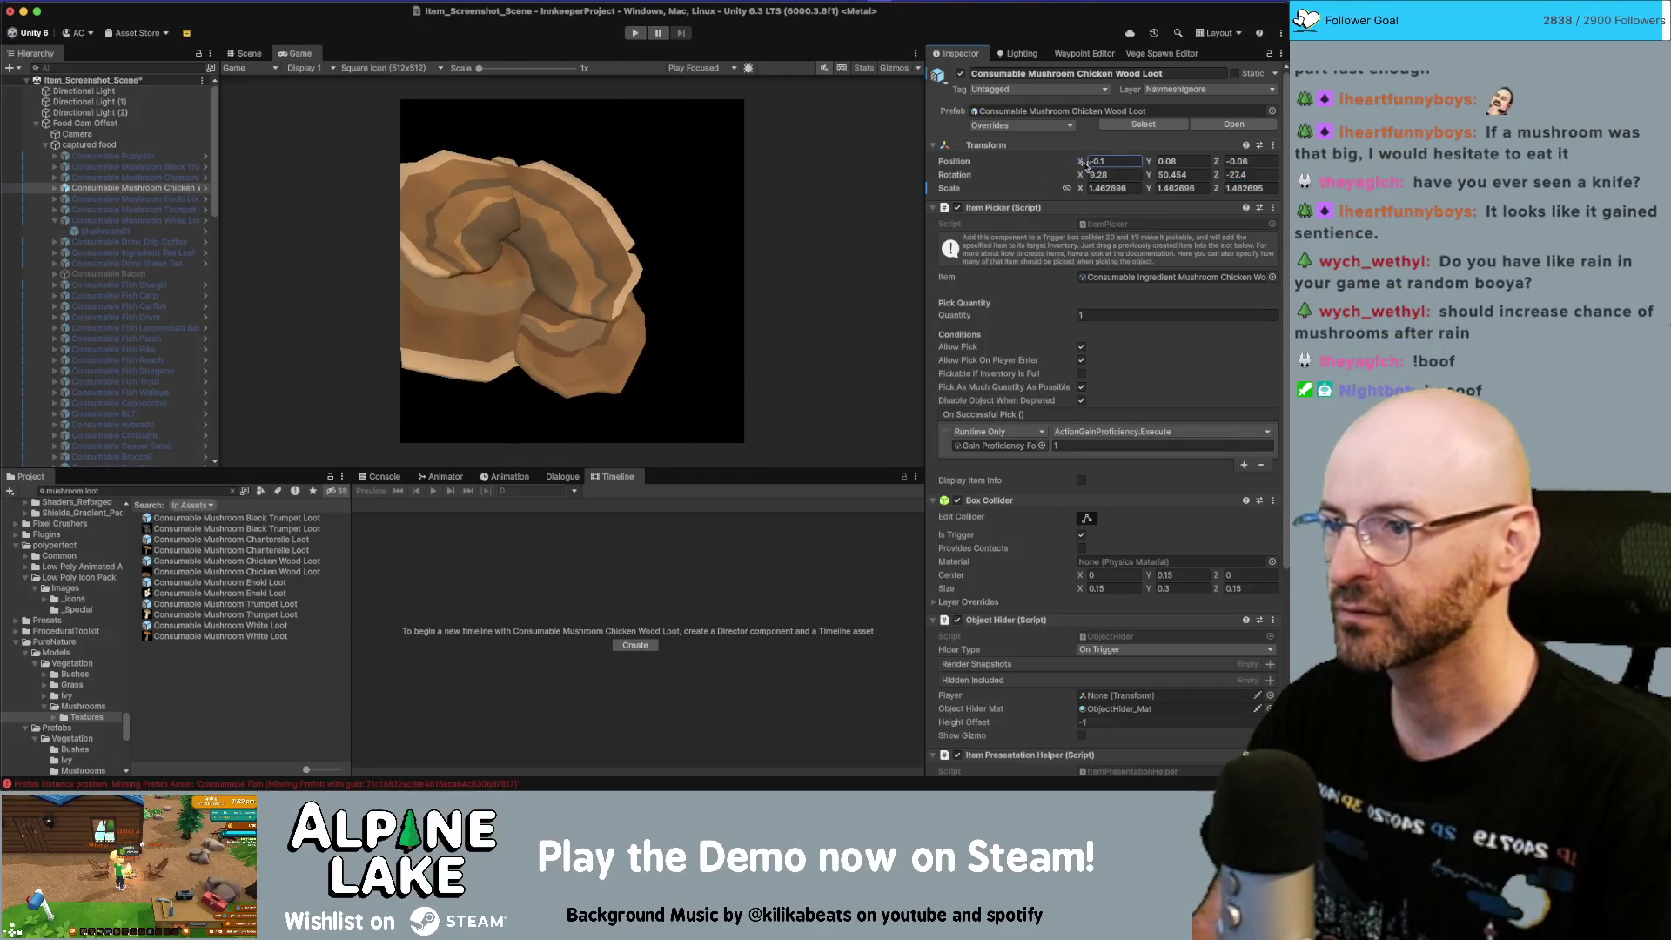
type(".05")
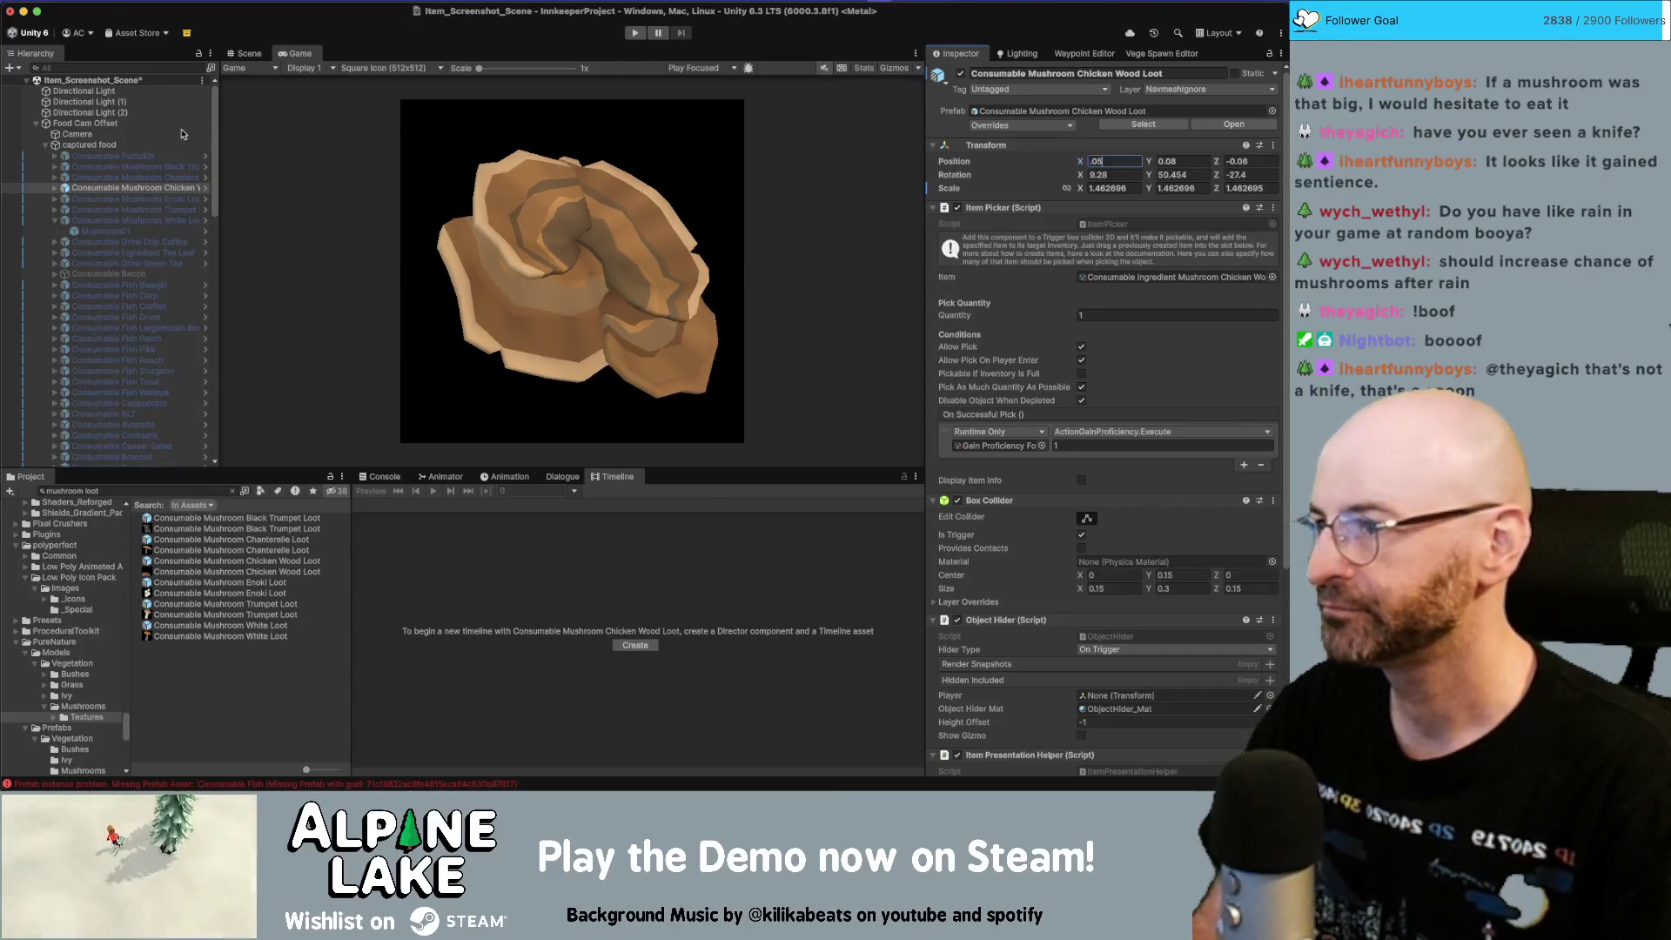
left_click(76, 134)
scroll(1106, 609, "down", 1)
Step: Save the mushroom icon screenshot with the Capture With Alpha component
left_click(1151, 724)
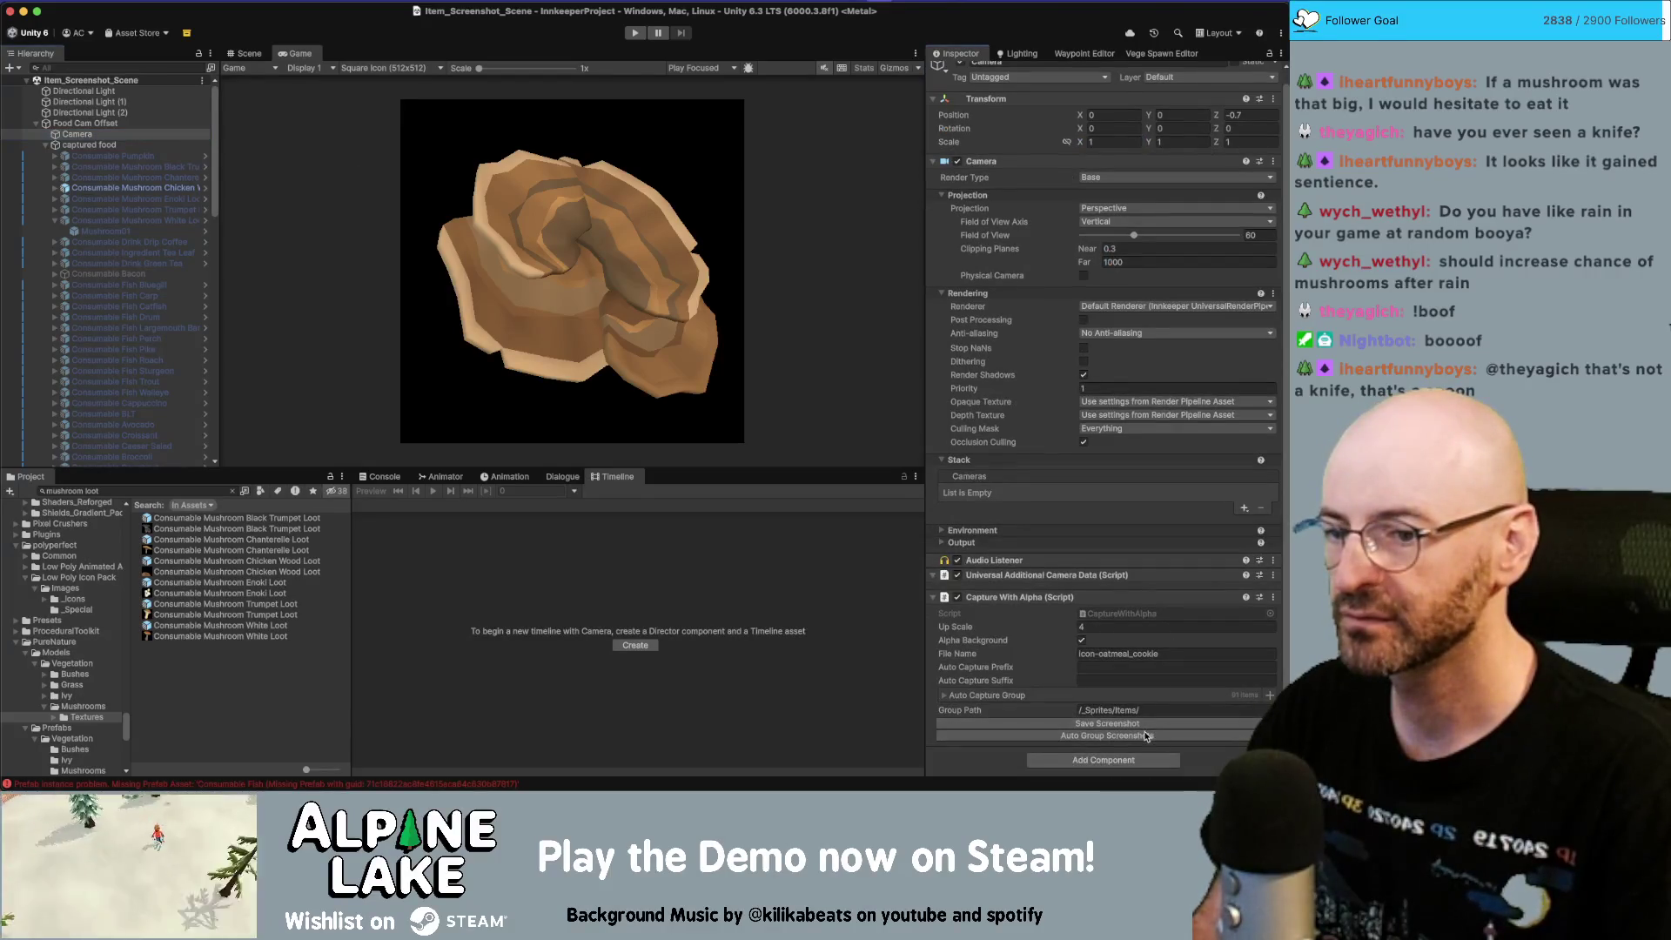
left_click(1147, 736)
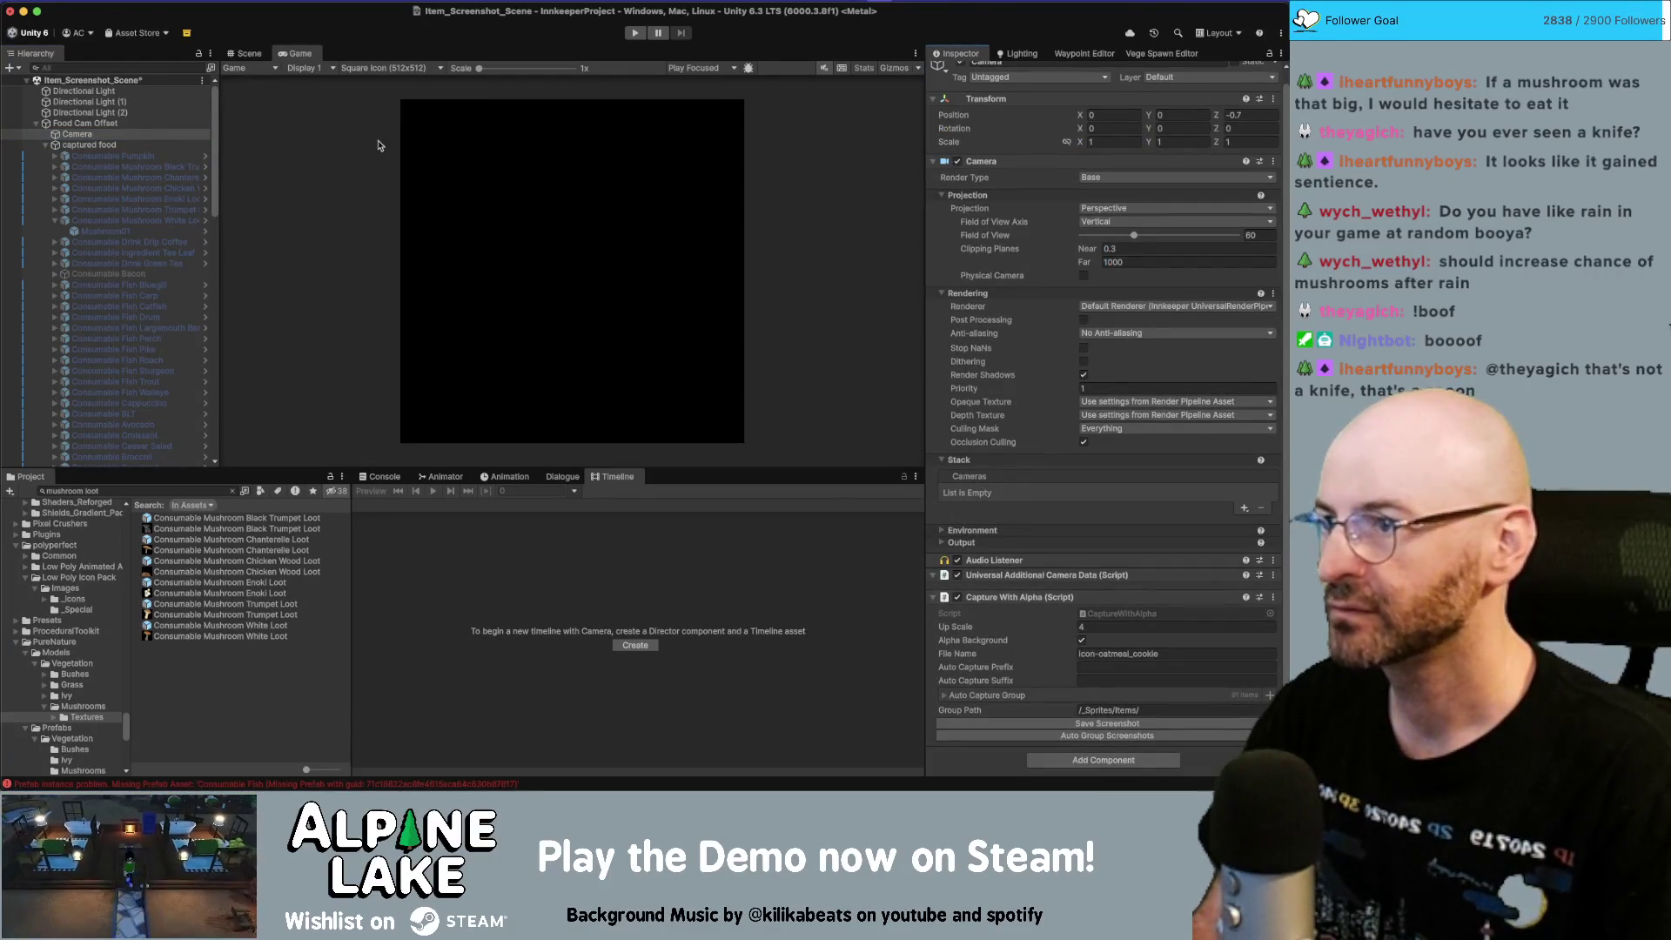
key("super+Tab")
Step: Return the Game view to 16:9 Aspect and switch to the Scene view
left_click(378, 67)
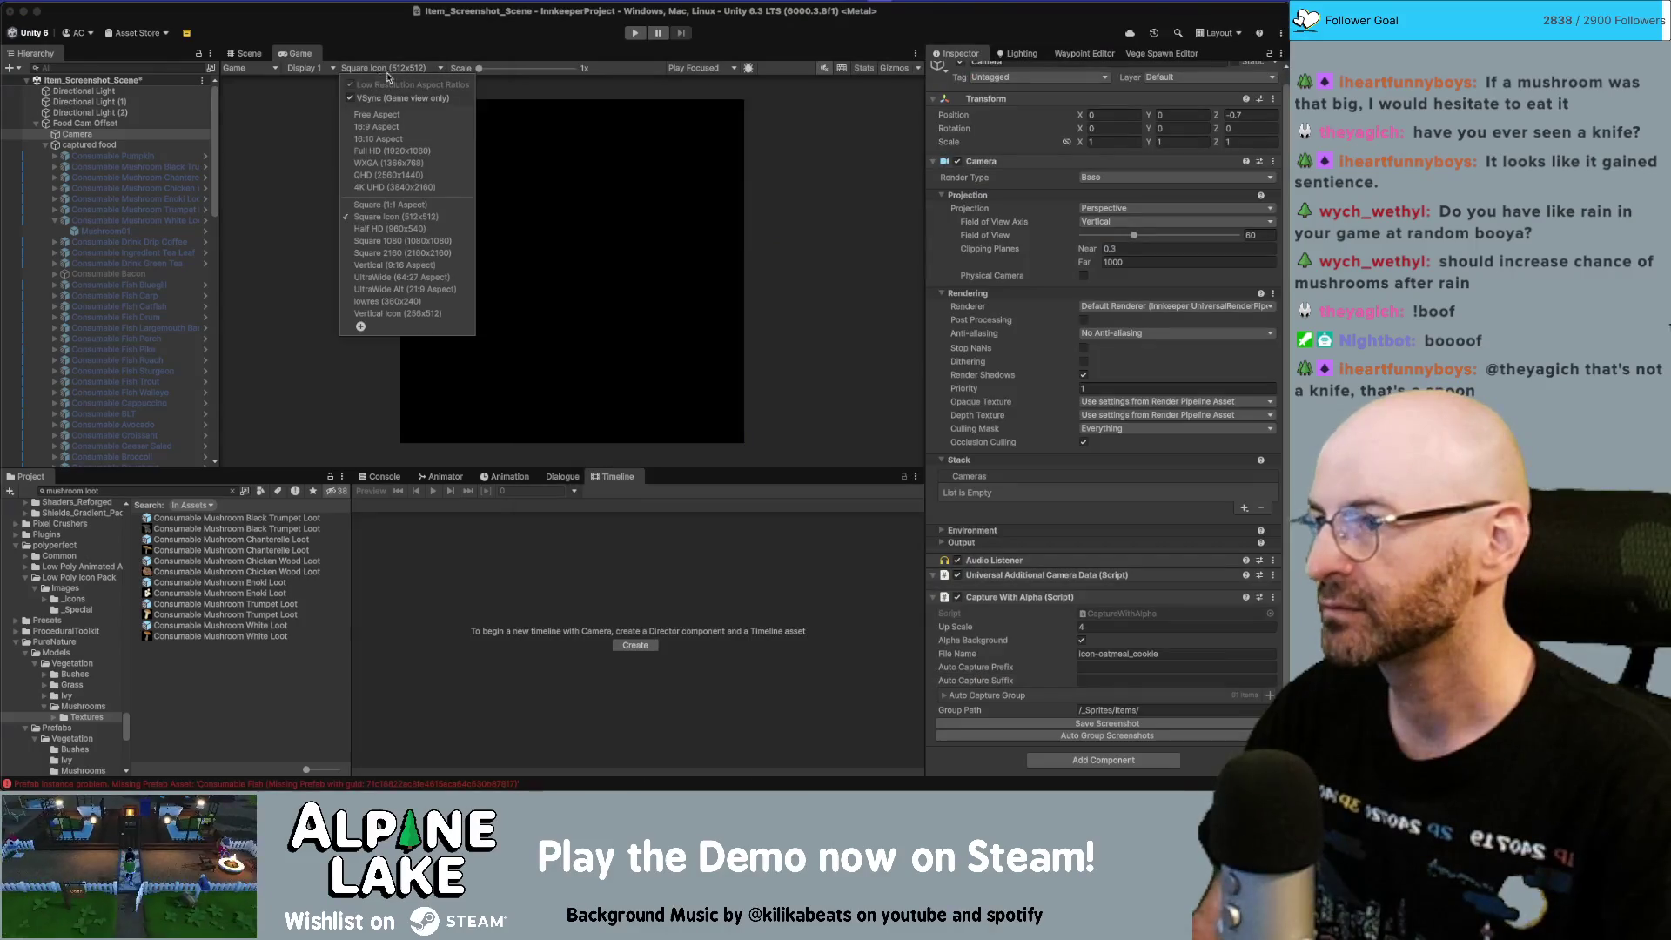
left_click(384, 132)
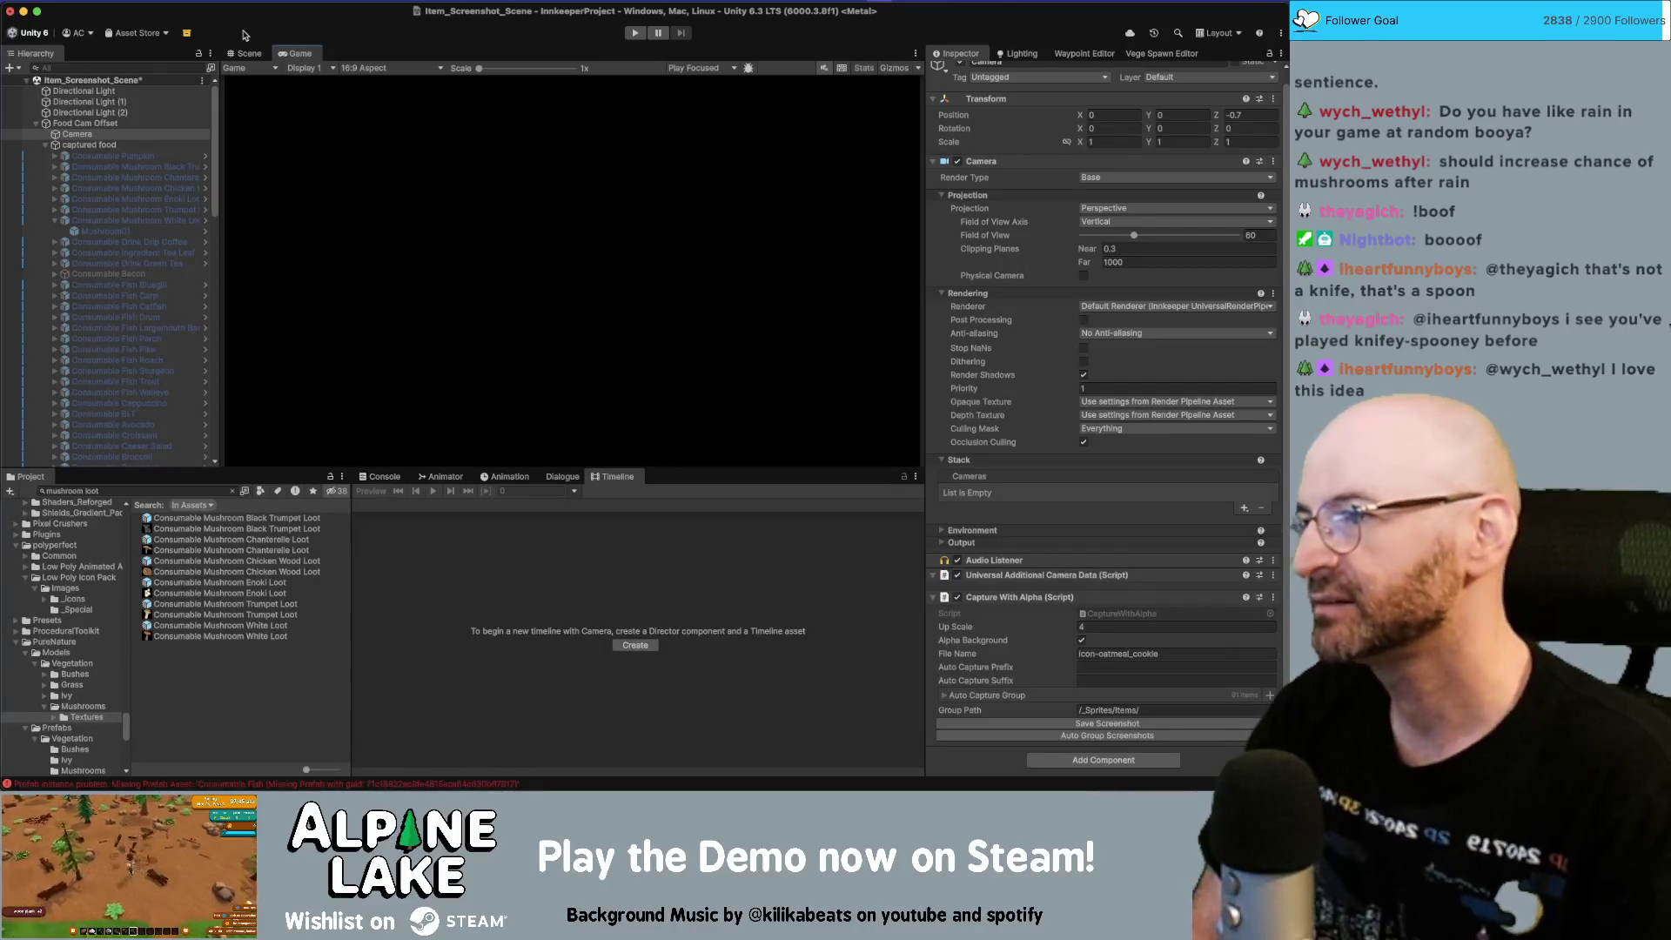
left_click(250, 54)
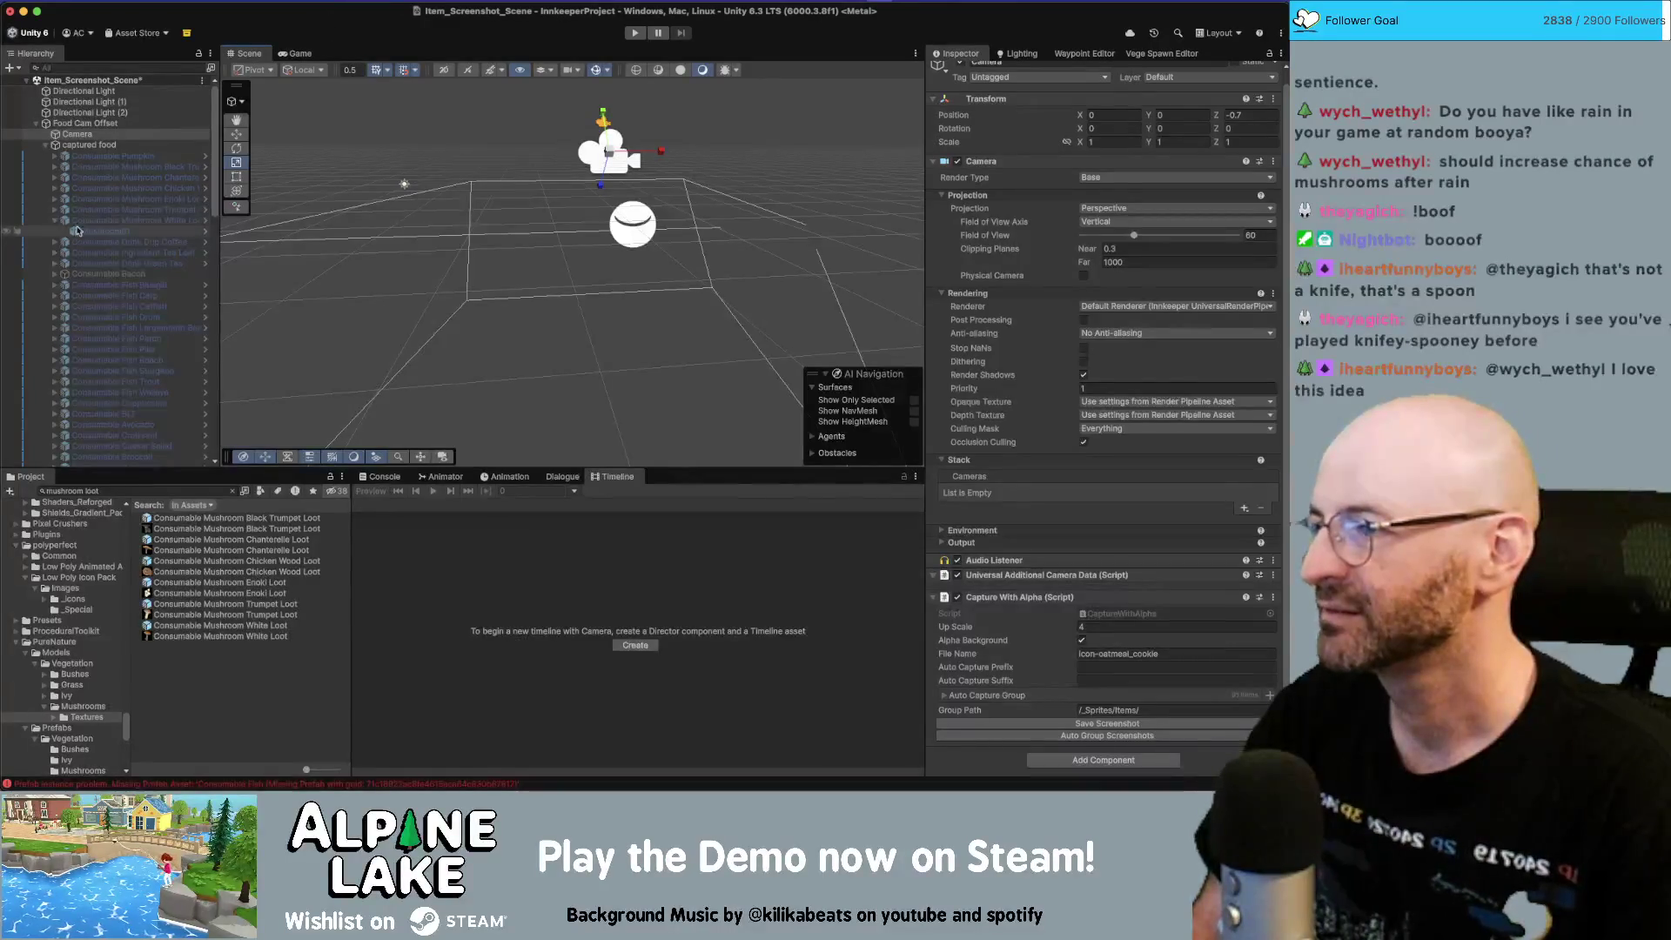
Step: Collapse White Loot's children and reselect the mushroom objects, then the Camera
left_click(54, 222)
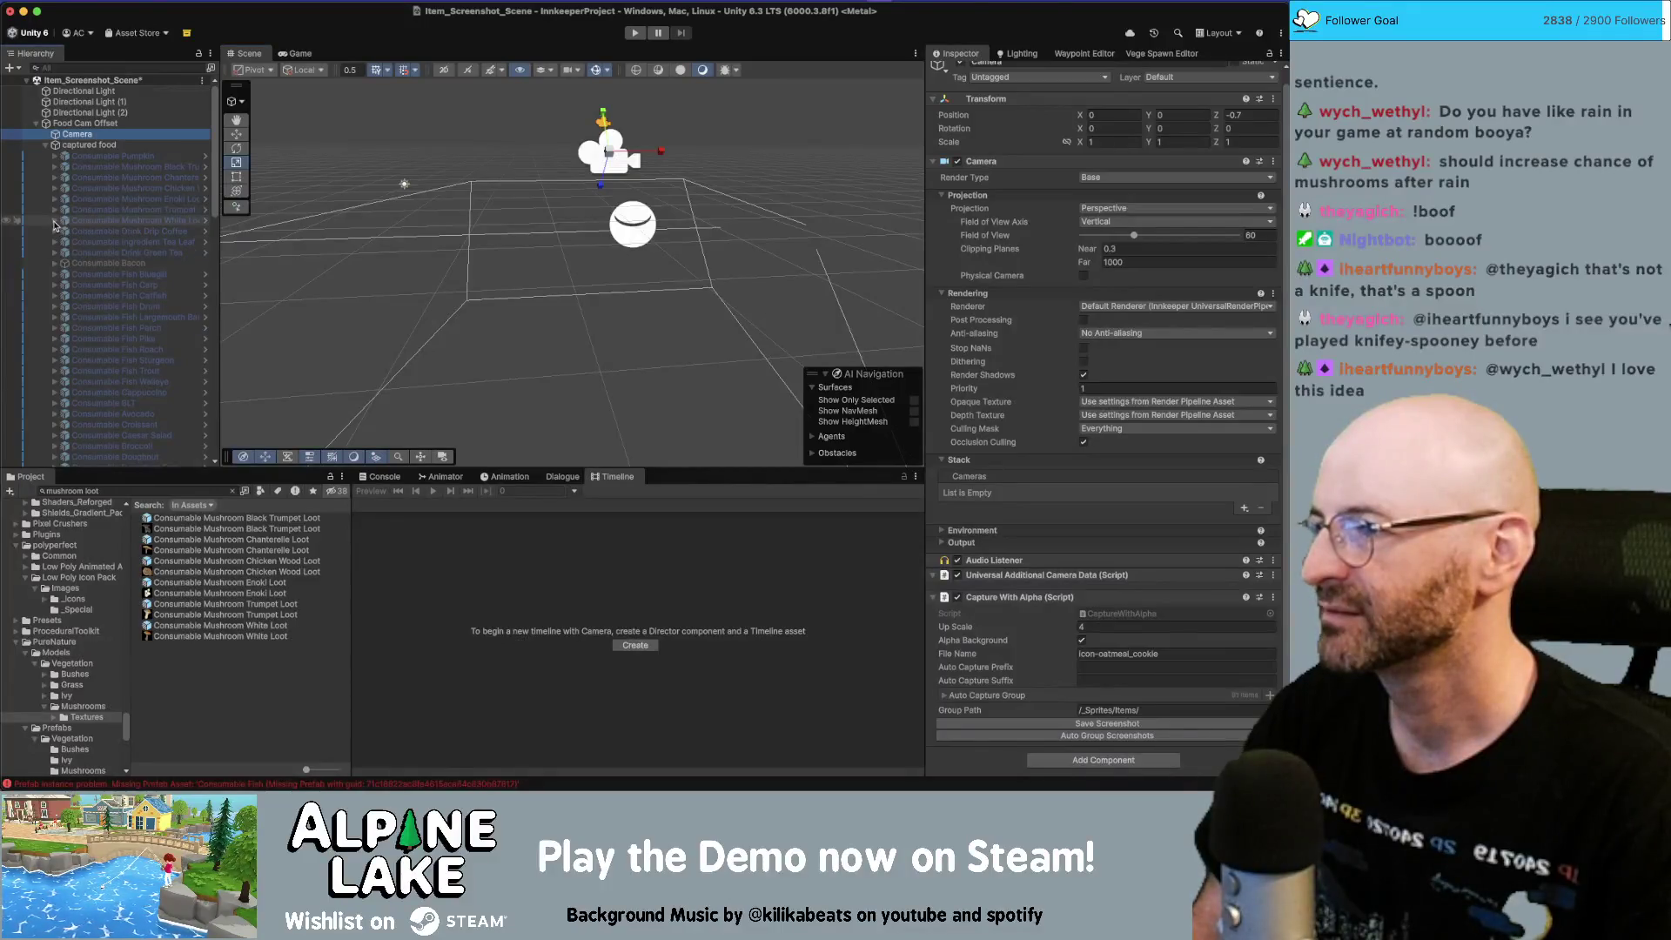
left_click(119, 221)
left_click(153, 167, "shift")
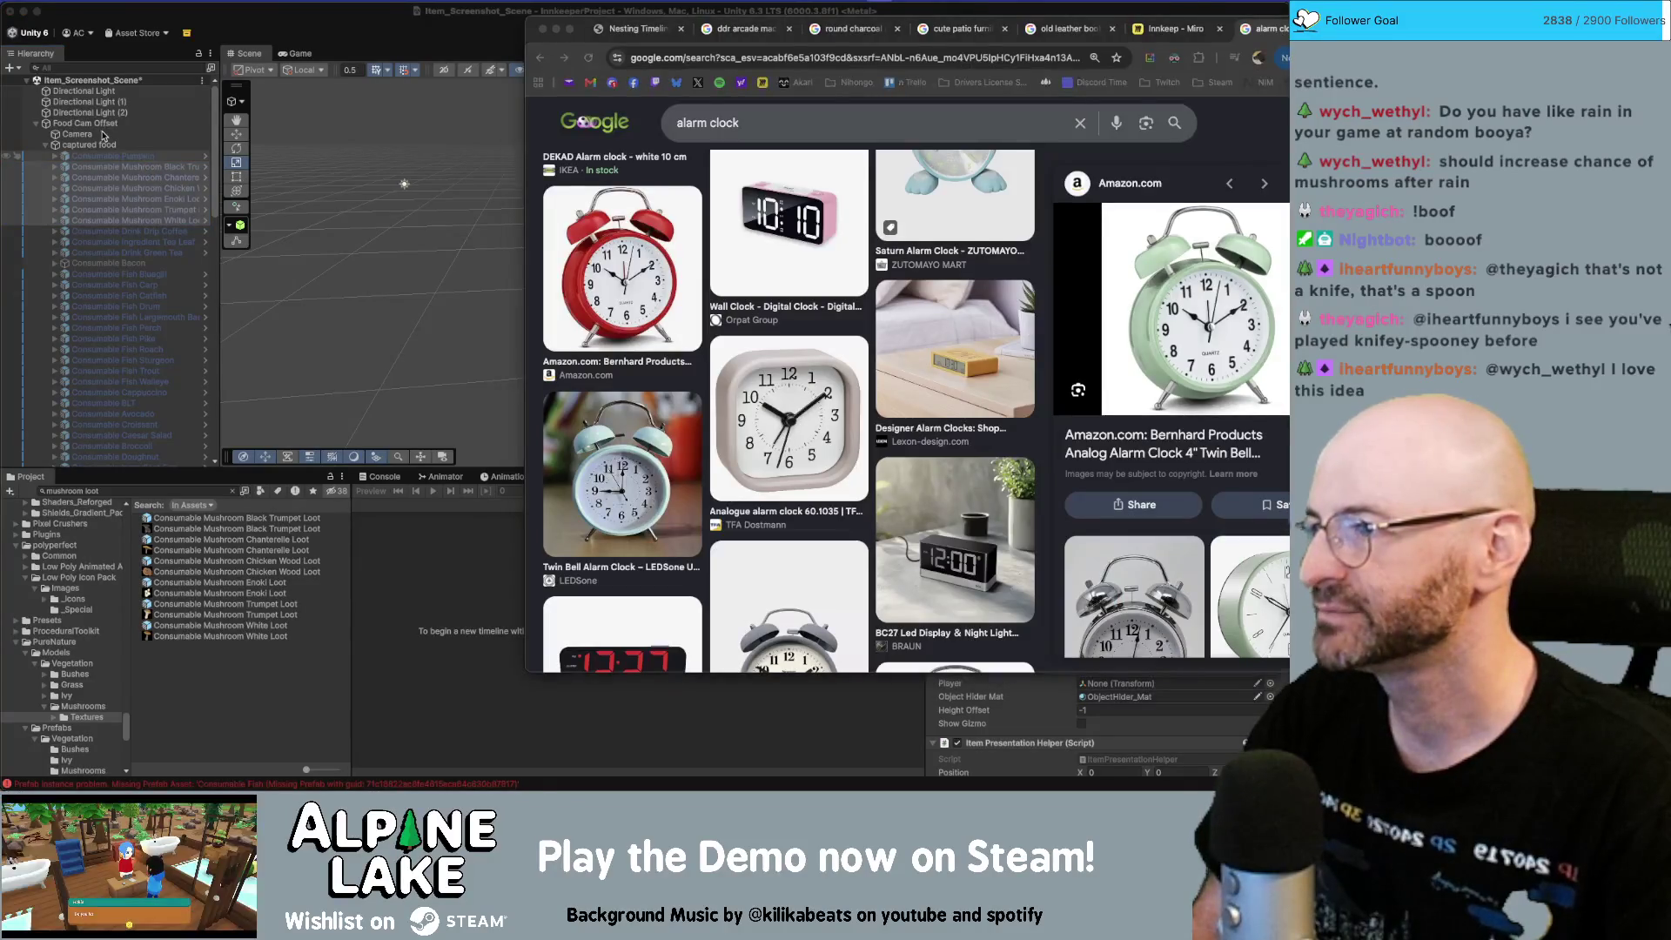
left_click(101, 135)
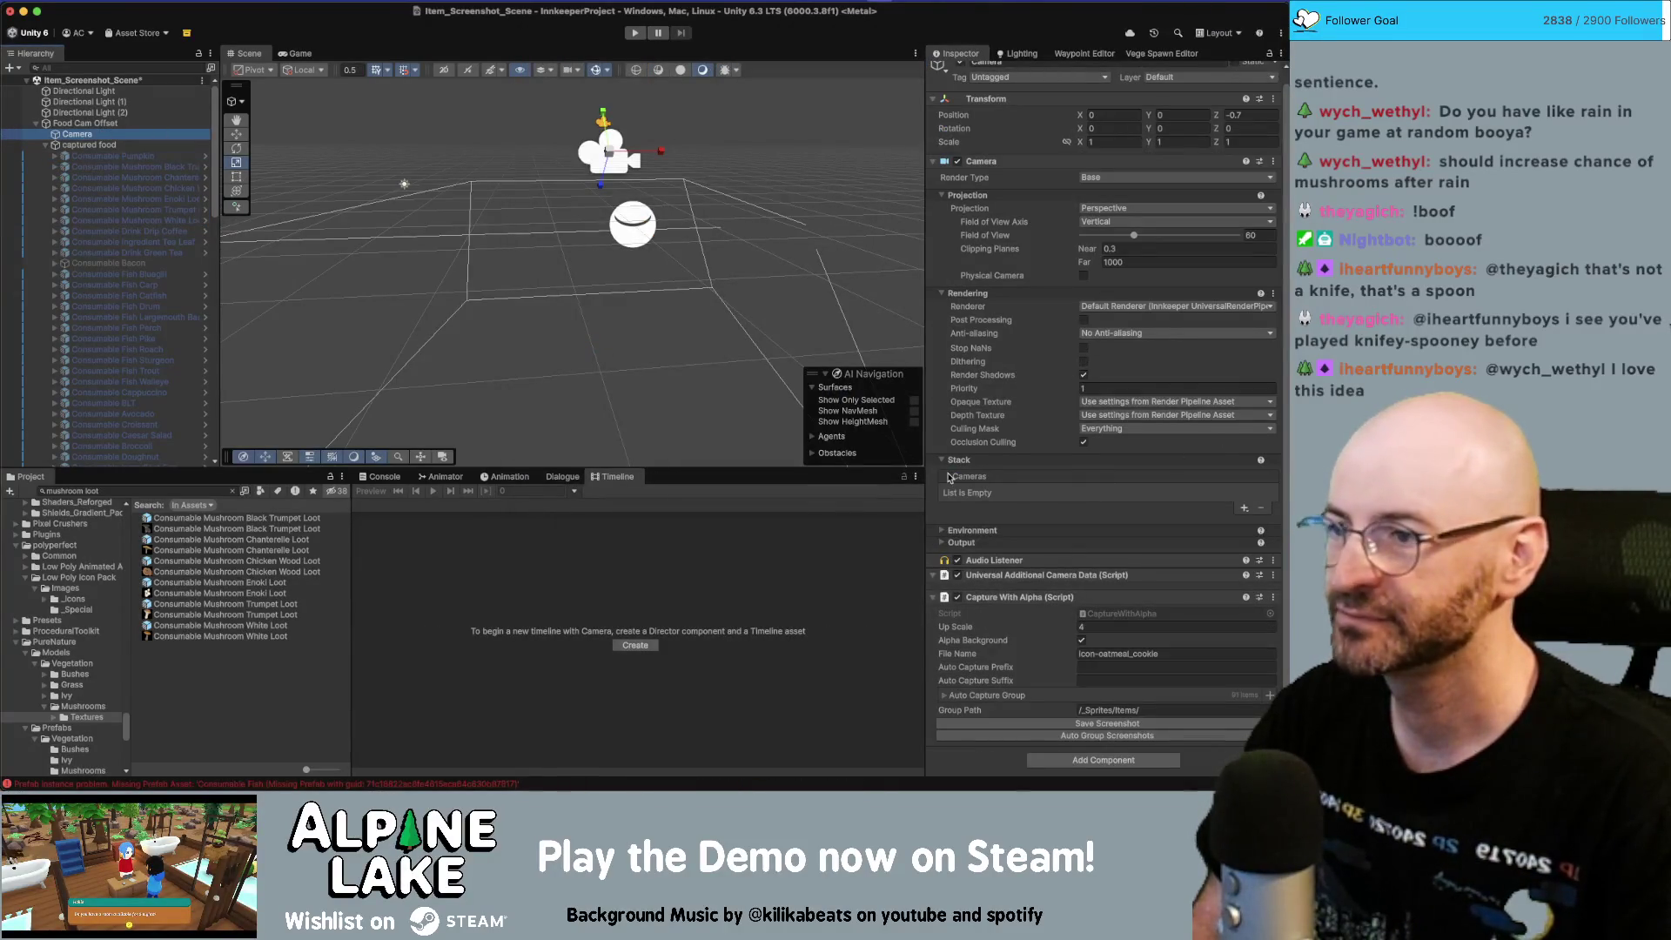
Step: Set the six mushroom loot textures to Sprite (2D and UI), Single mode, with Generate Mipmap, and apply
left_click(167, 529)
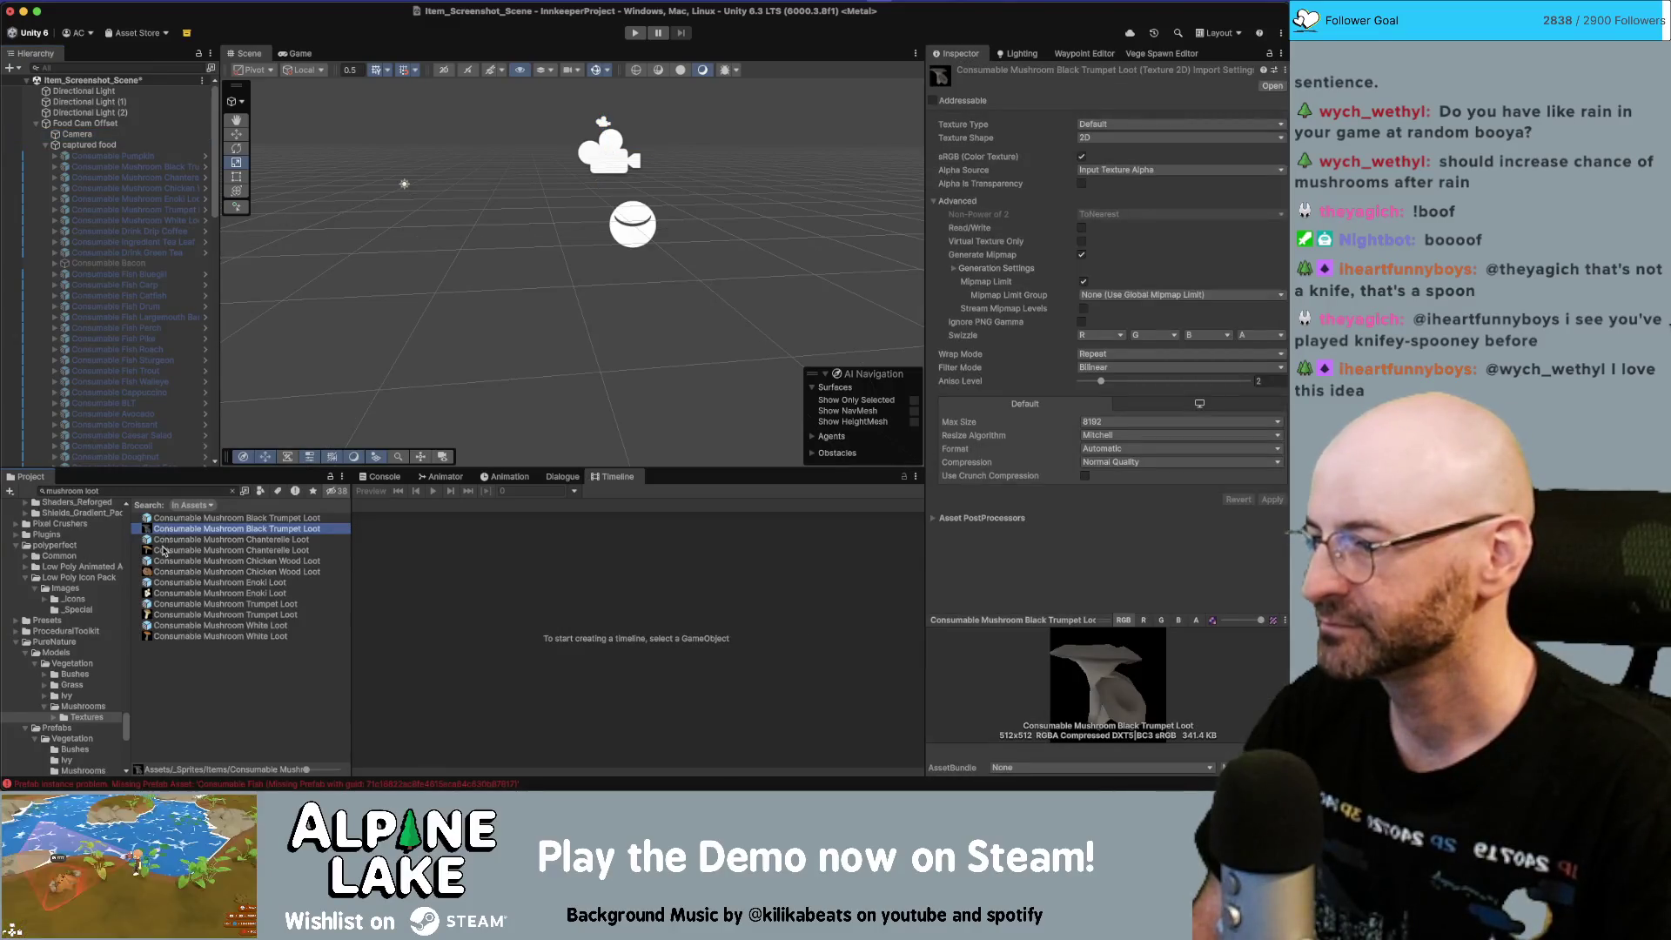
left_click(162, 550)
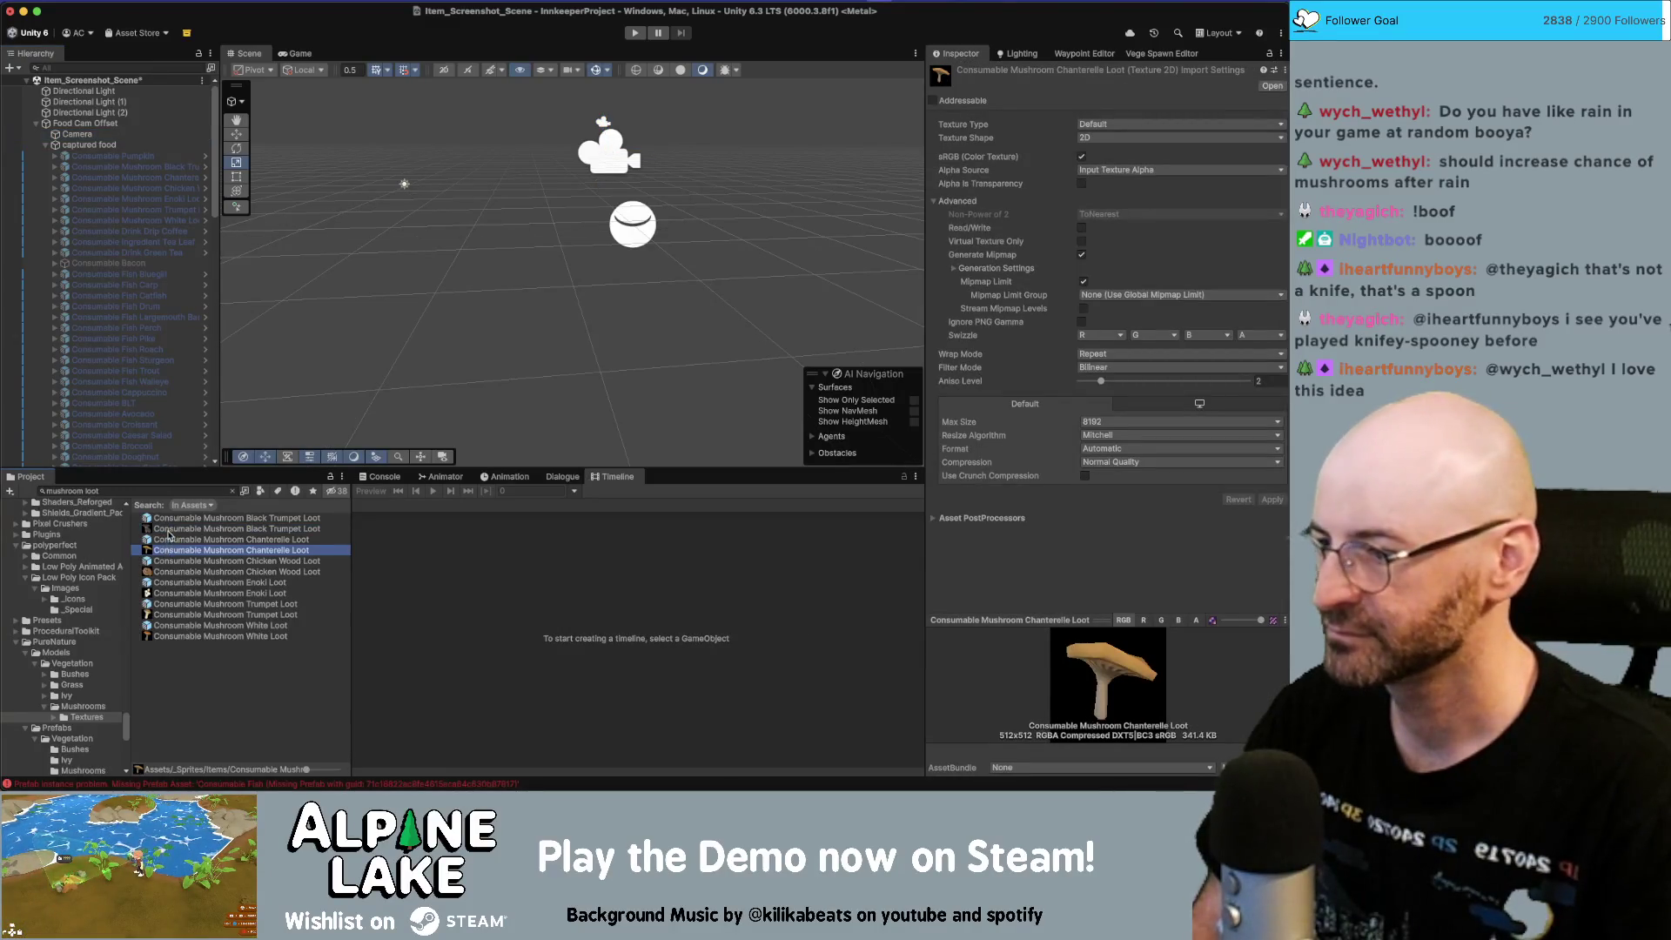
left_click(168, 531, "super")
left_click(165, 571, "super")
left_click(166, 593, "super")
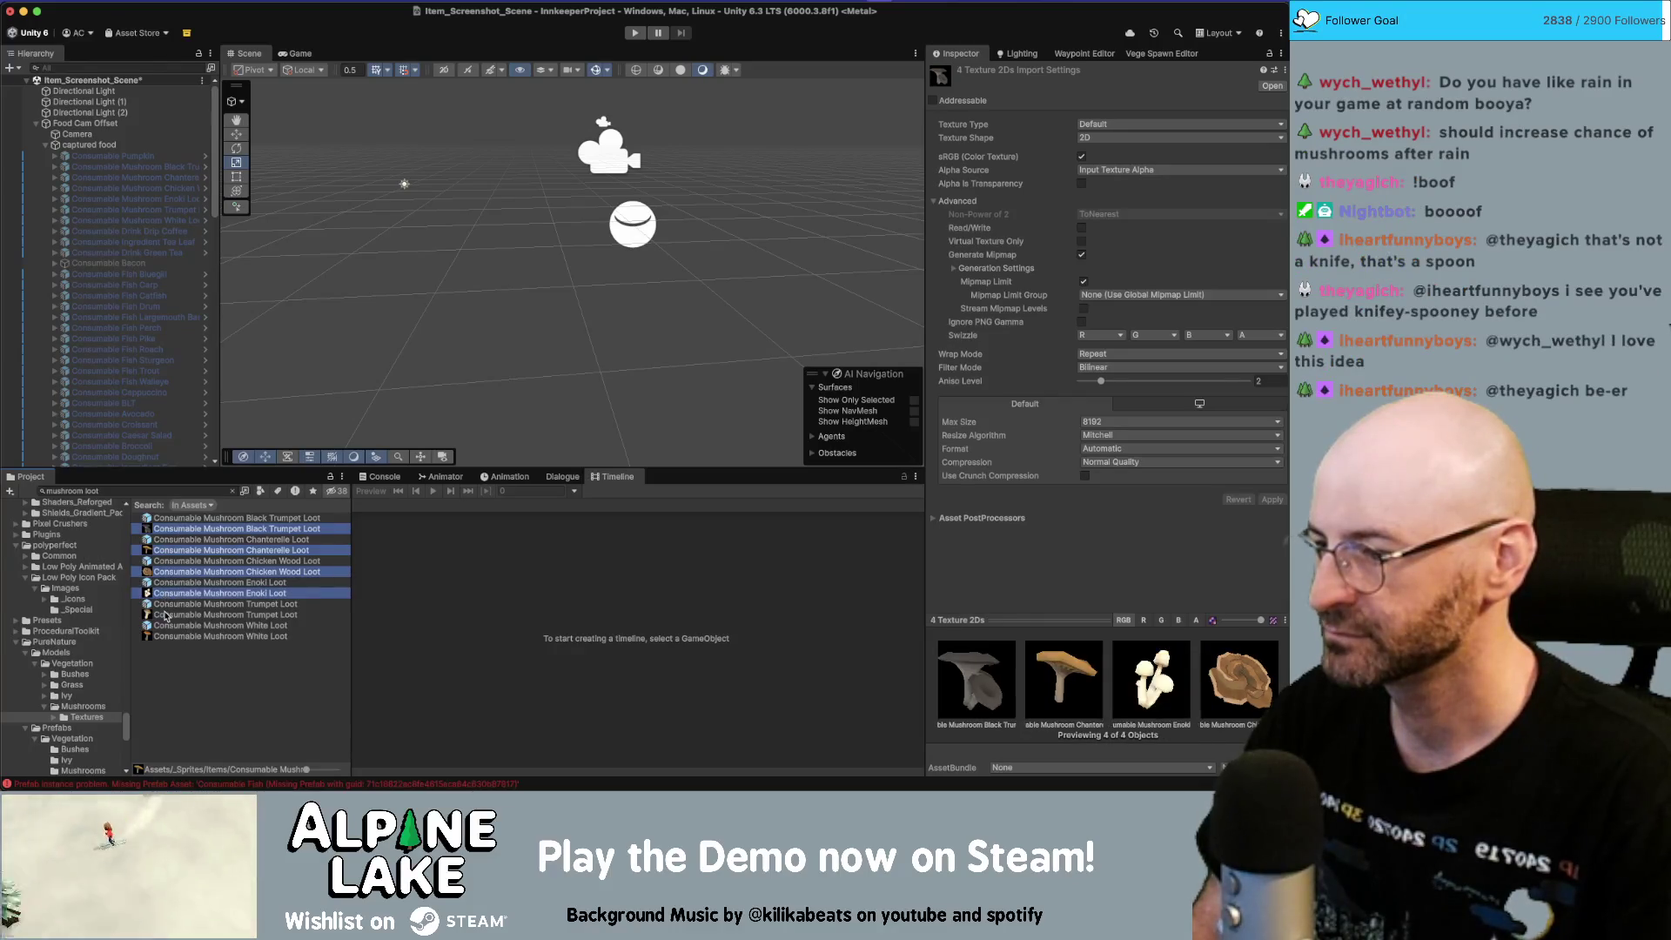
left_click(165, 614, "super")
left_click(165, 636, "super")
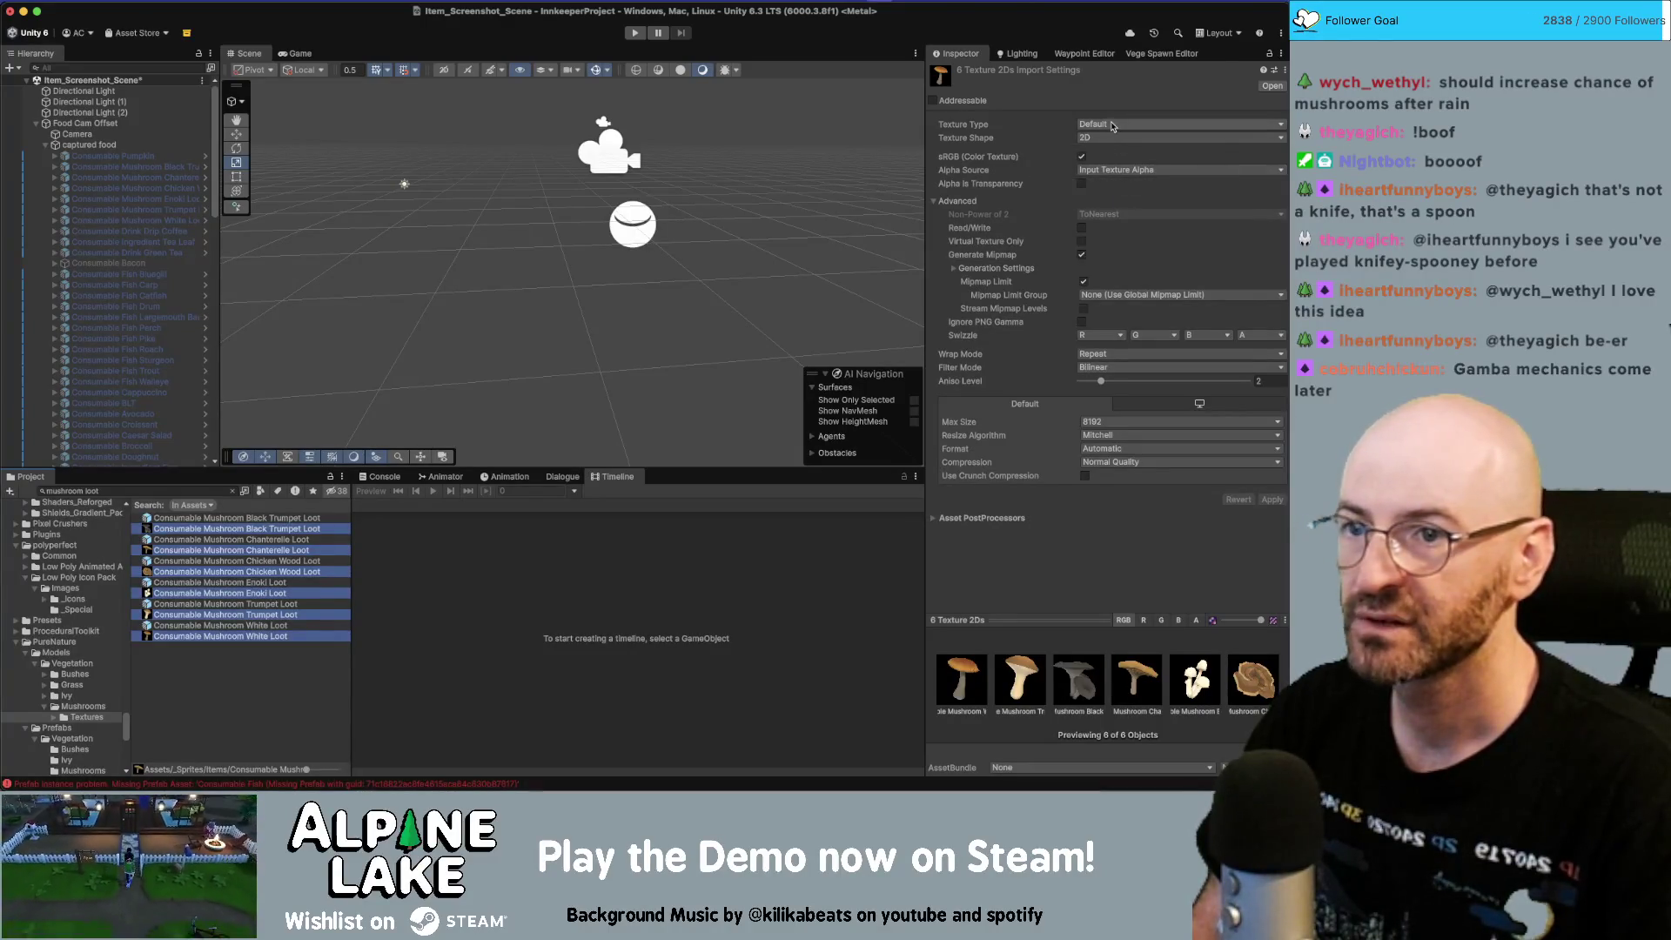
left_click(1110, 127)
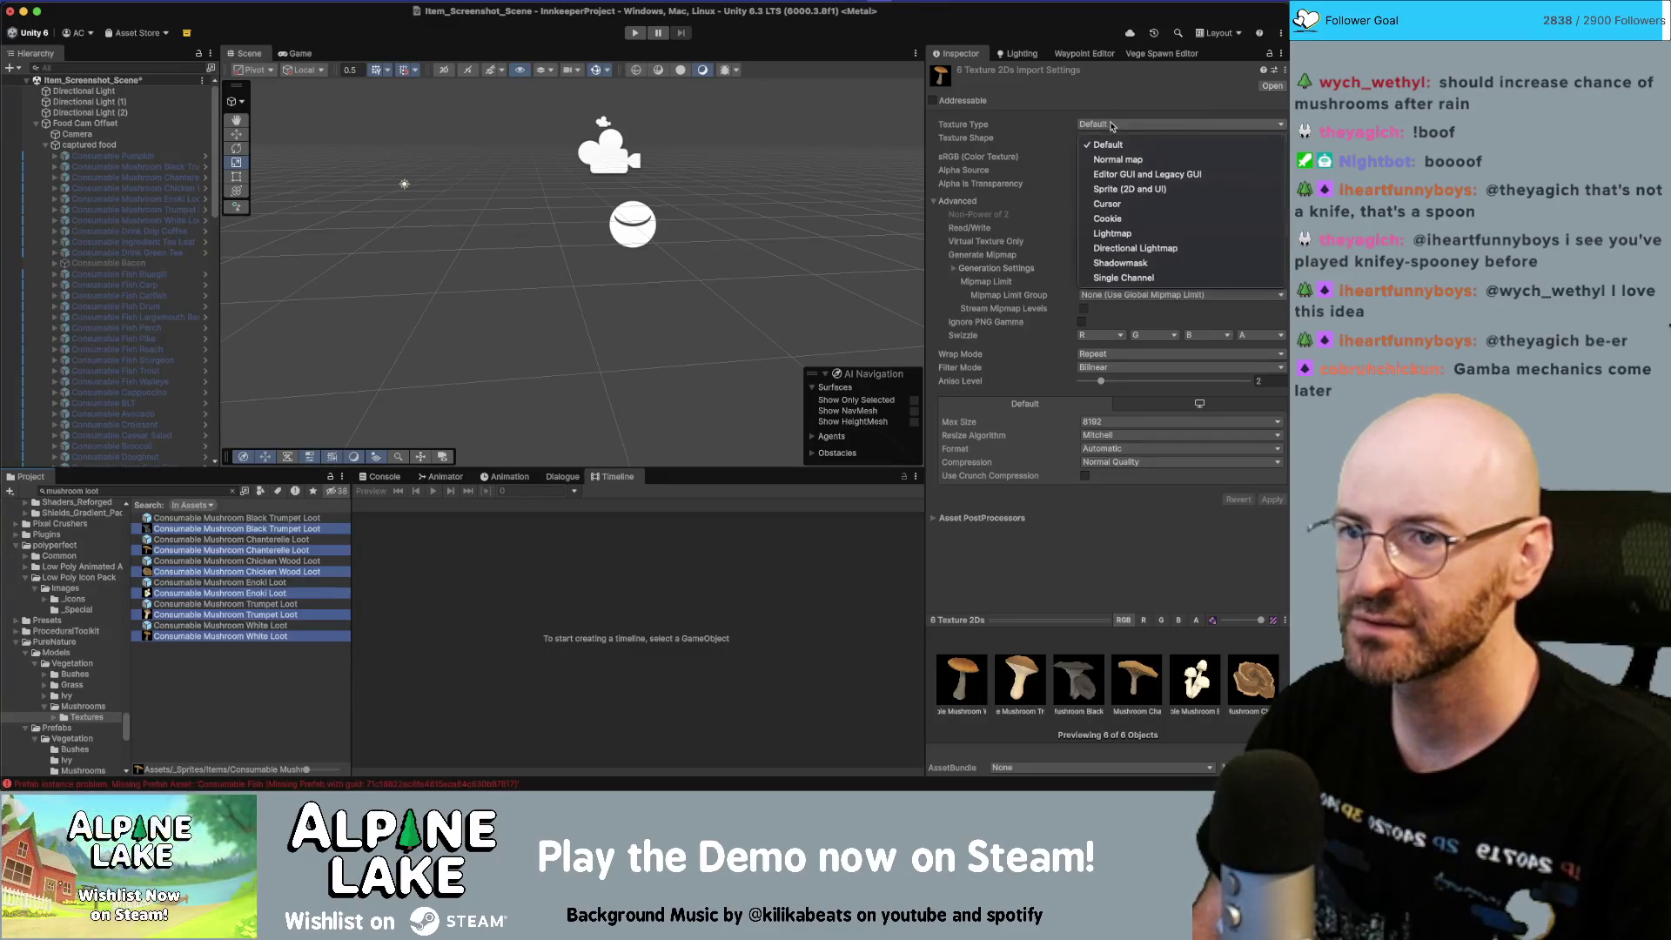
left_click(1116, 187)
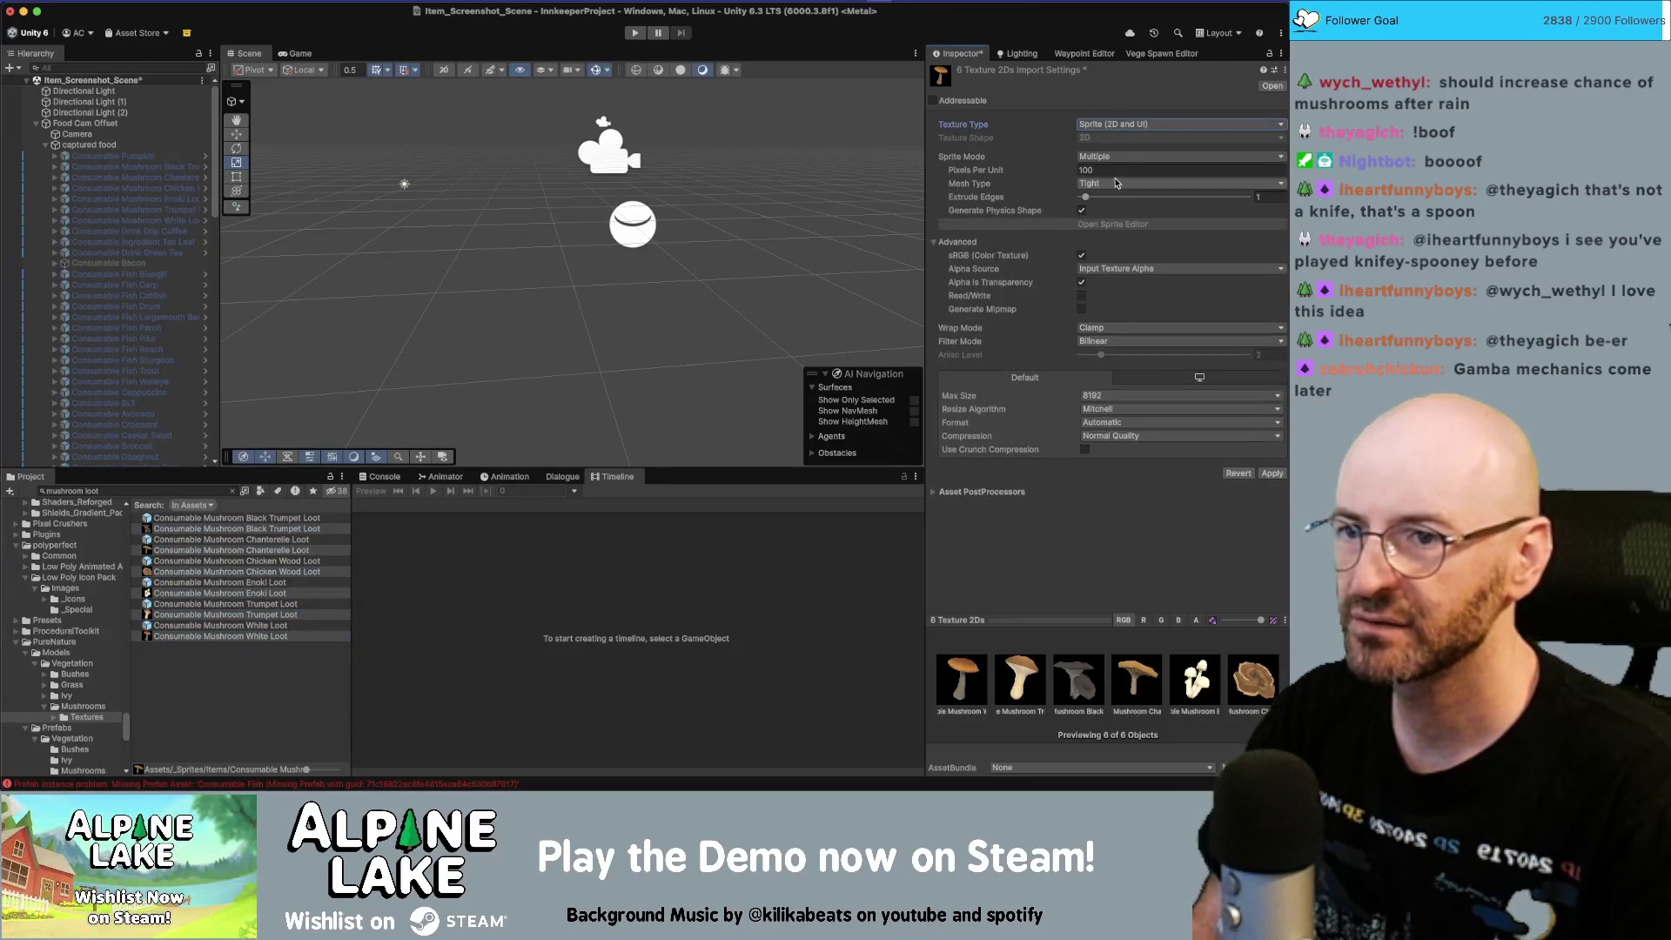
left_click(1110, 155)
left_click(1101, 166)
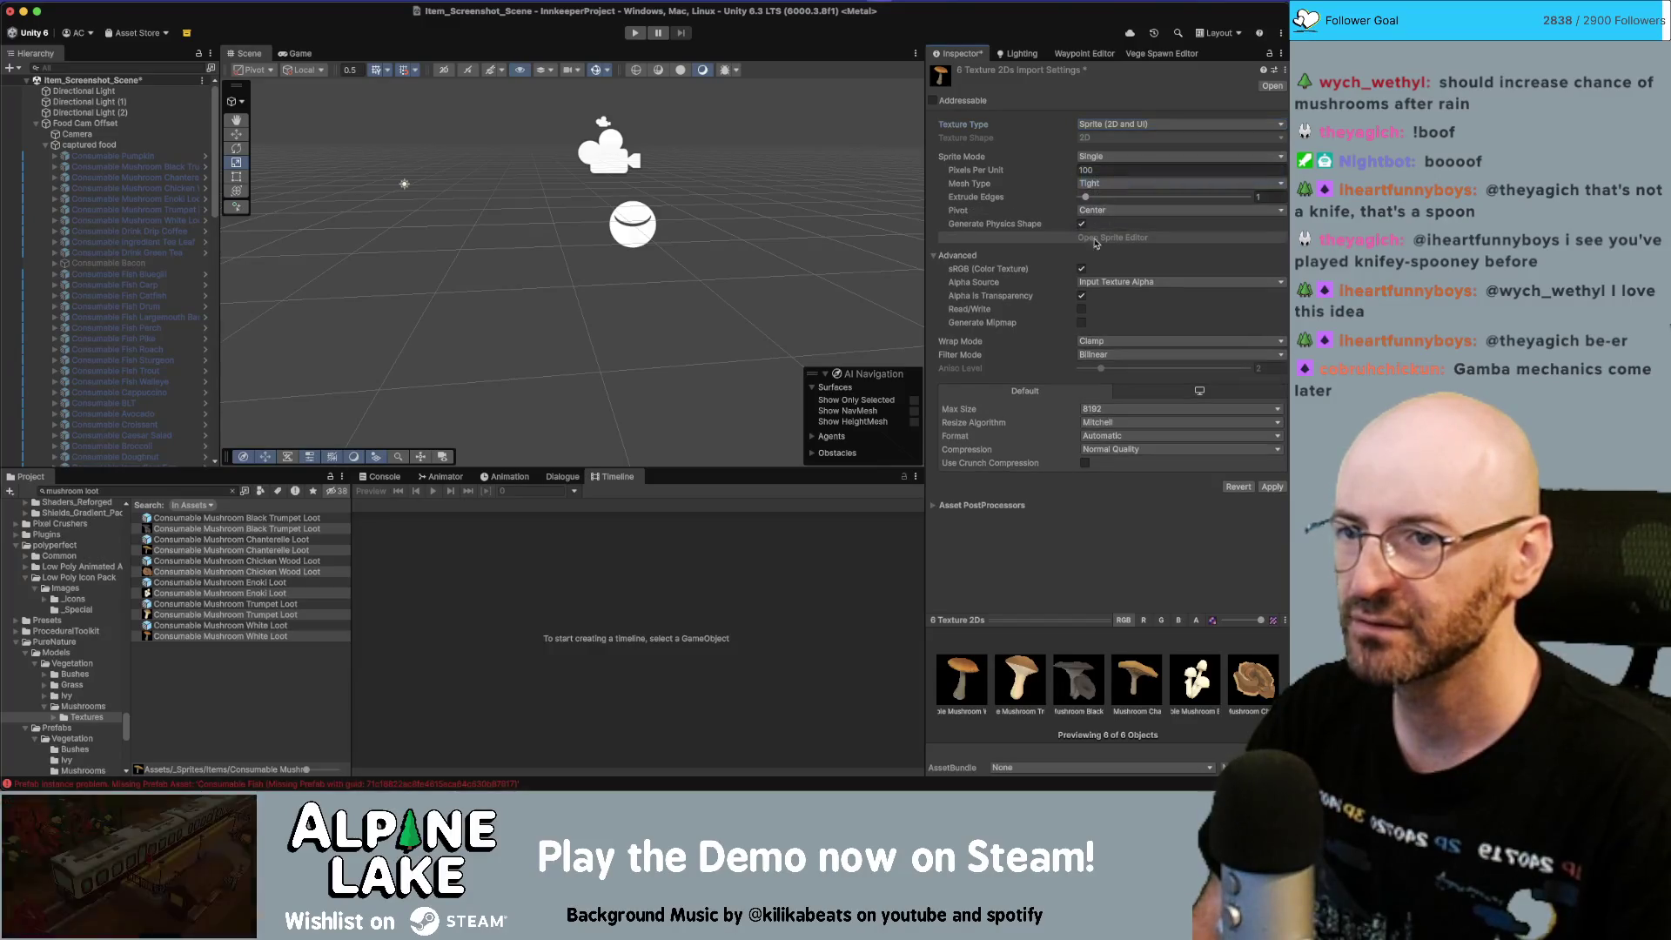
left_click(1081, 323)
left_click(1269, 541)
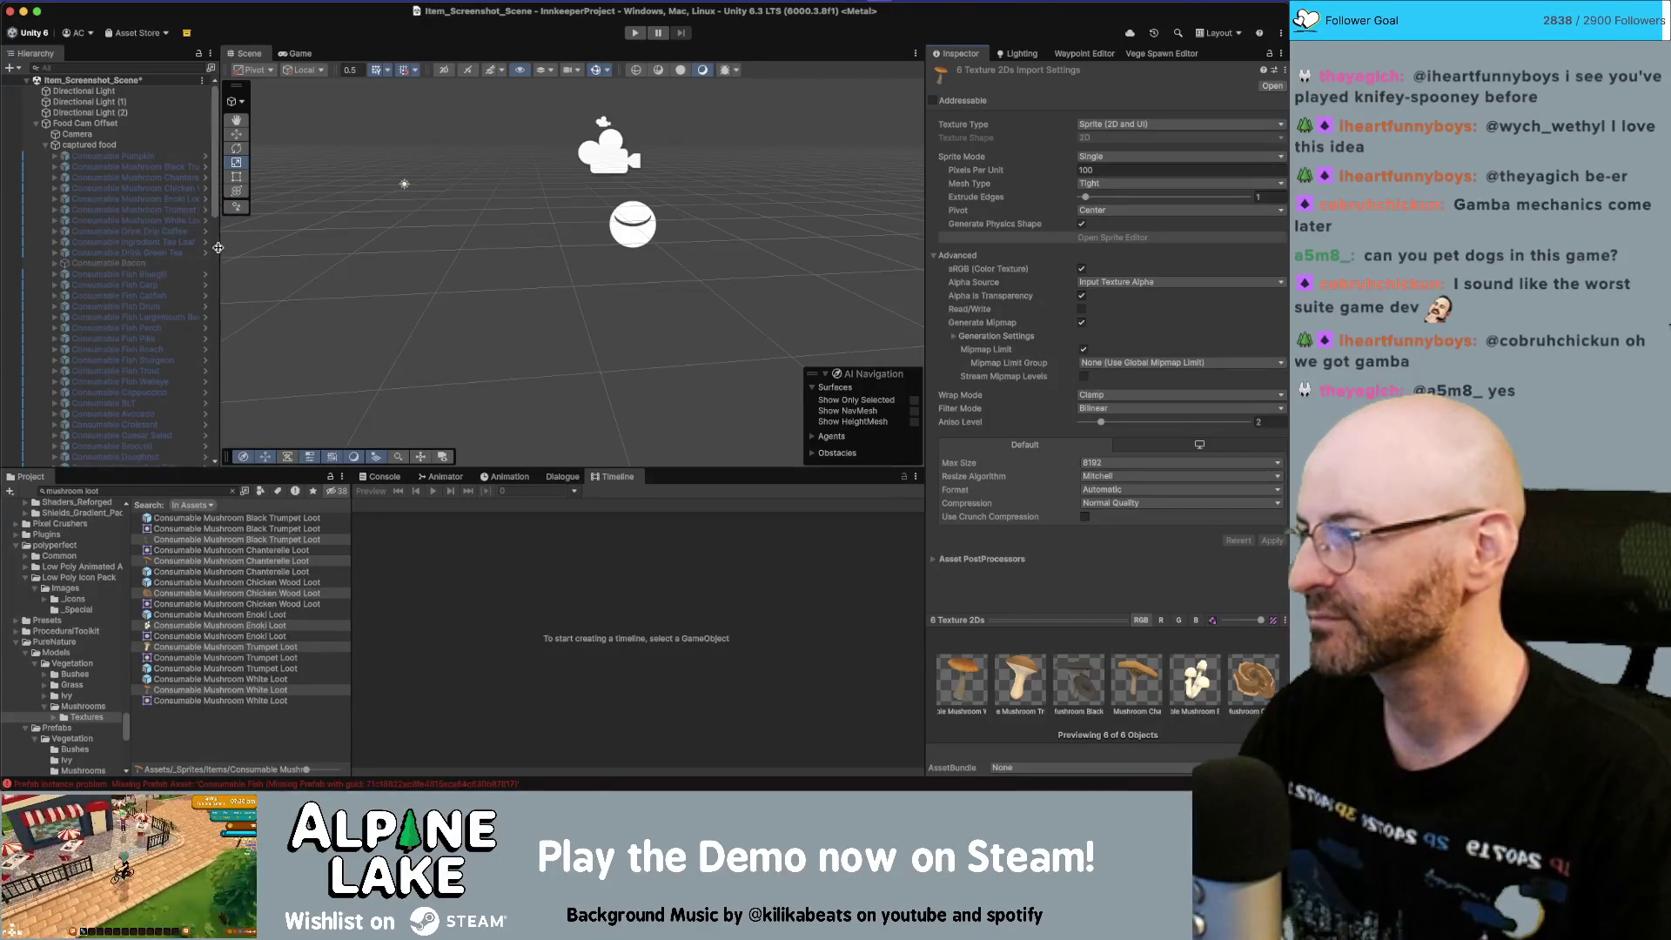
Step: Broaden the Project search to all mushroom assets and give the trumpet ingredient its loot icon
left_click_drag(217, 247, 269, 248)
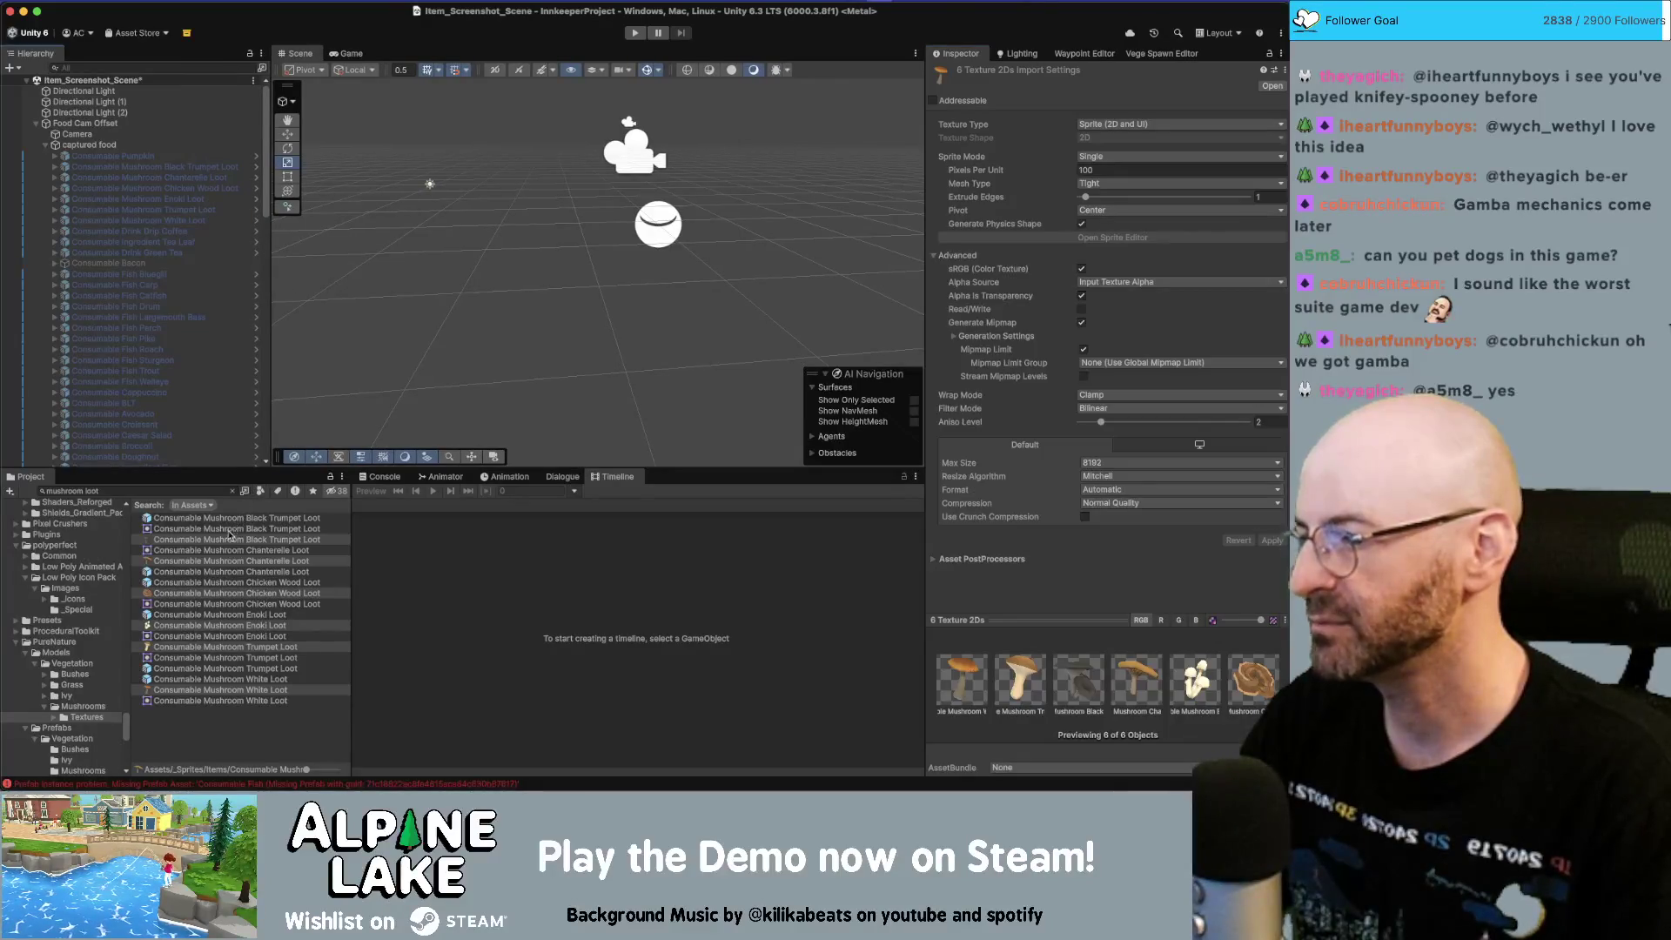
left_click(210, 490)
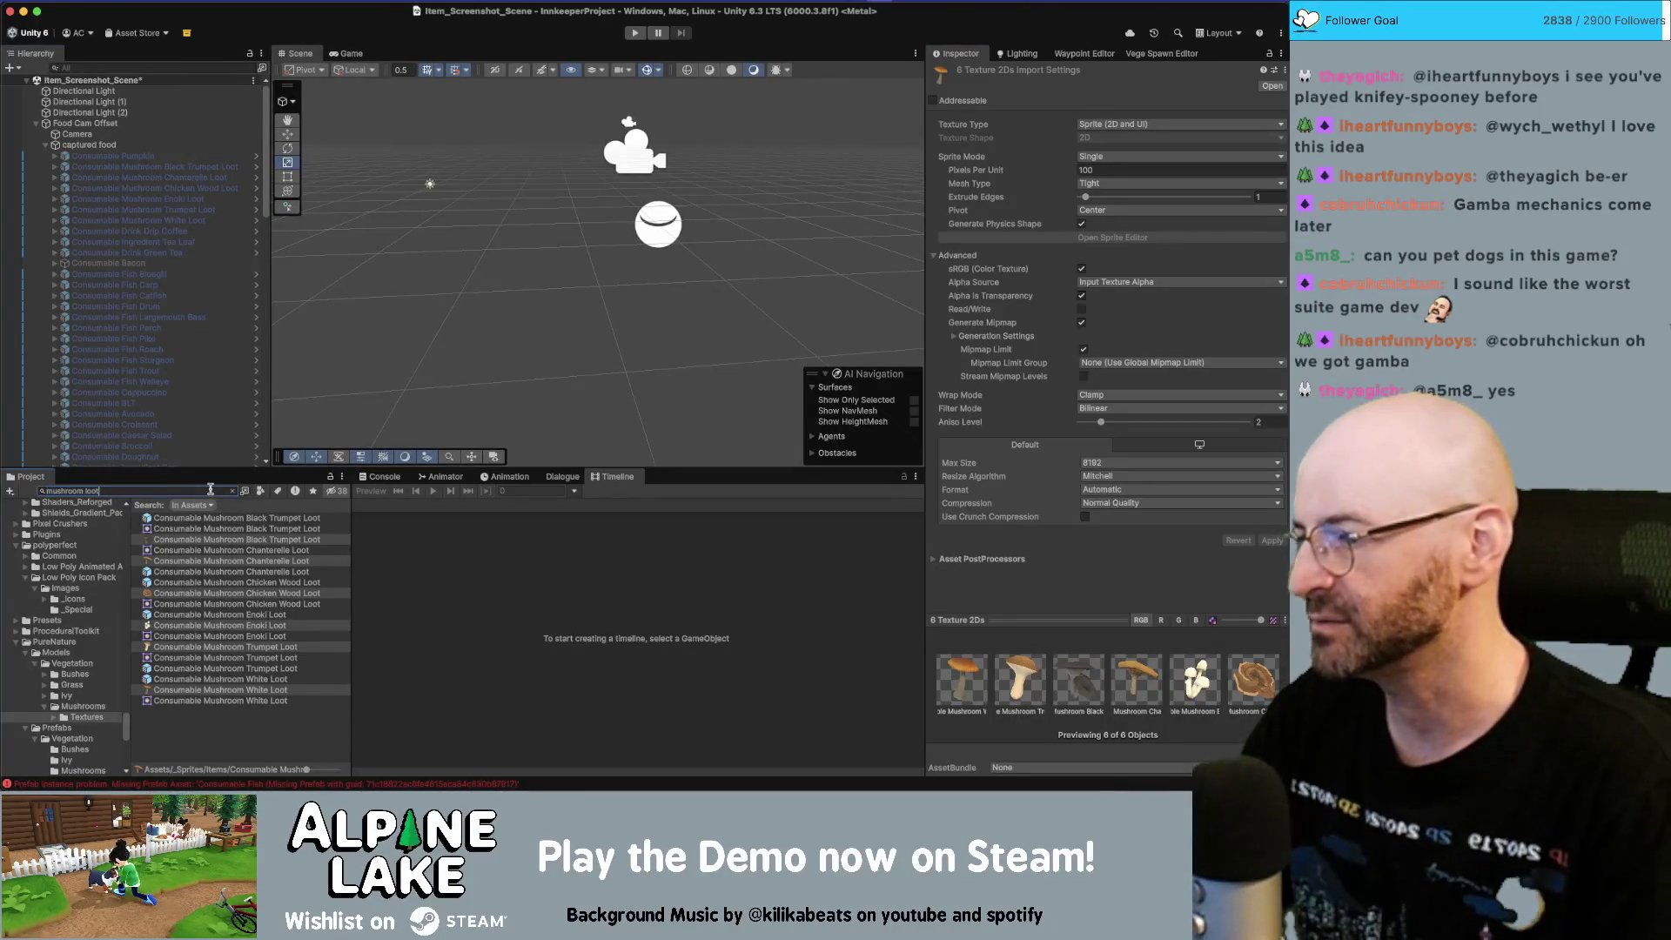
key("BackSpace")
key("BackSpace")
key("BackSpace")
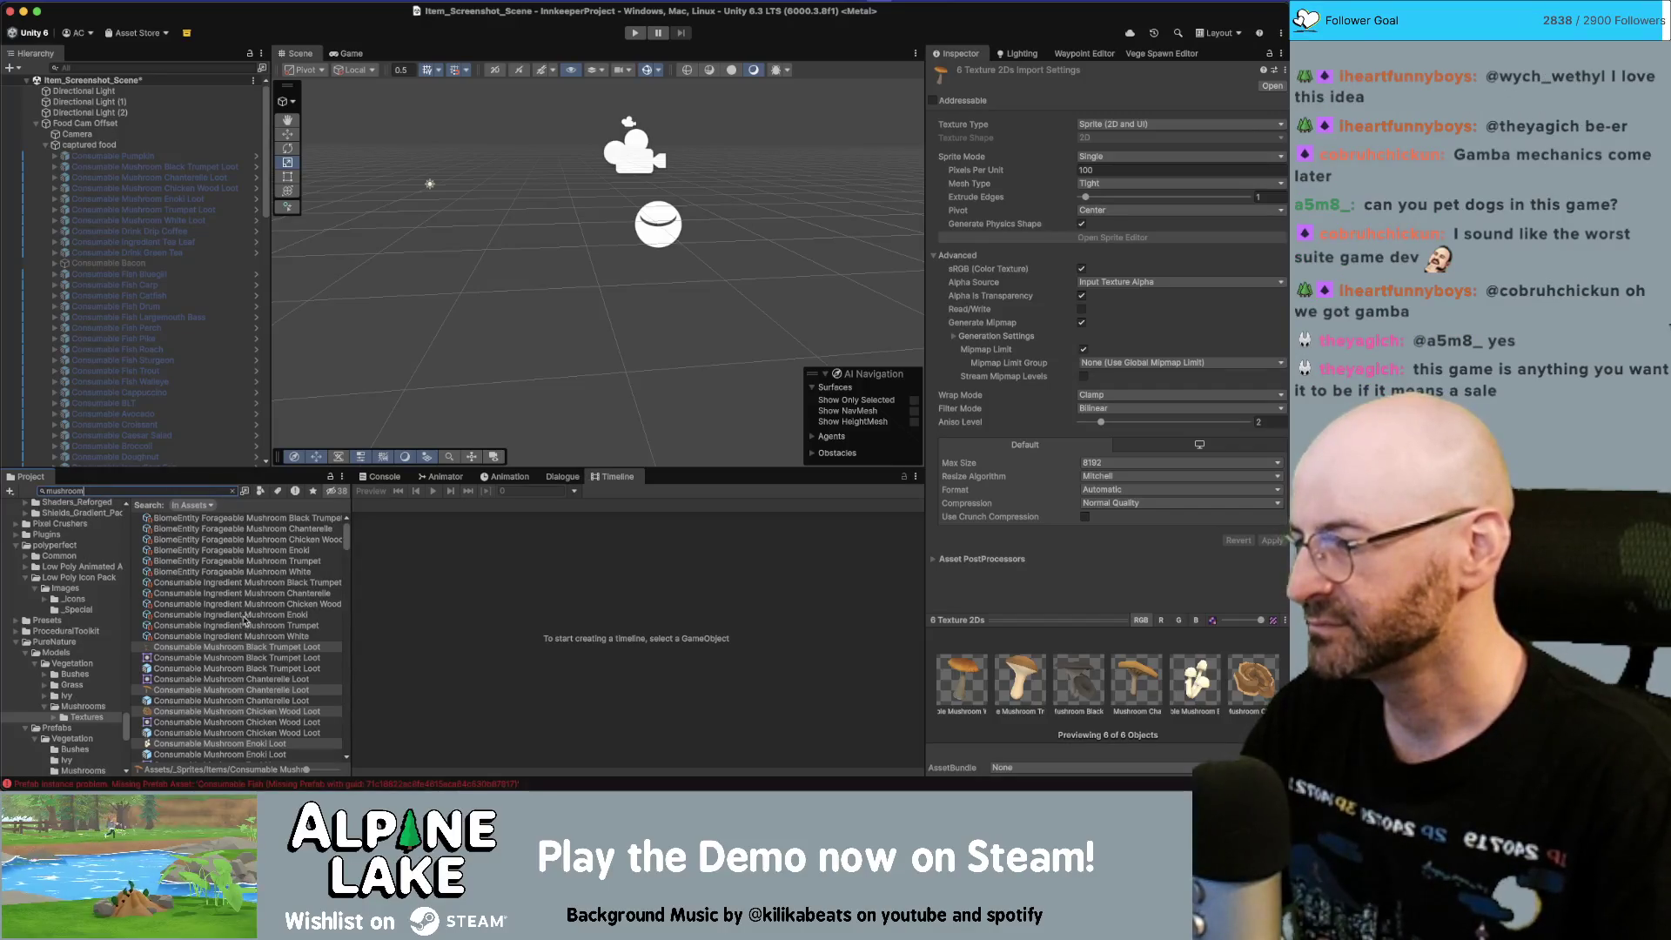
left_click(251, 637)
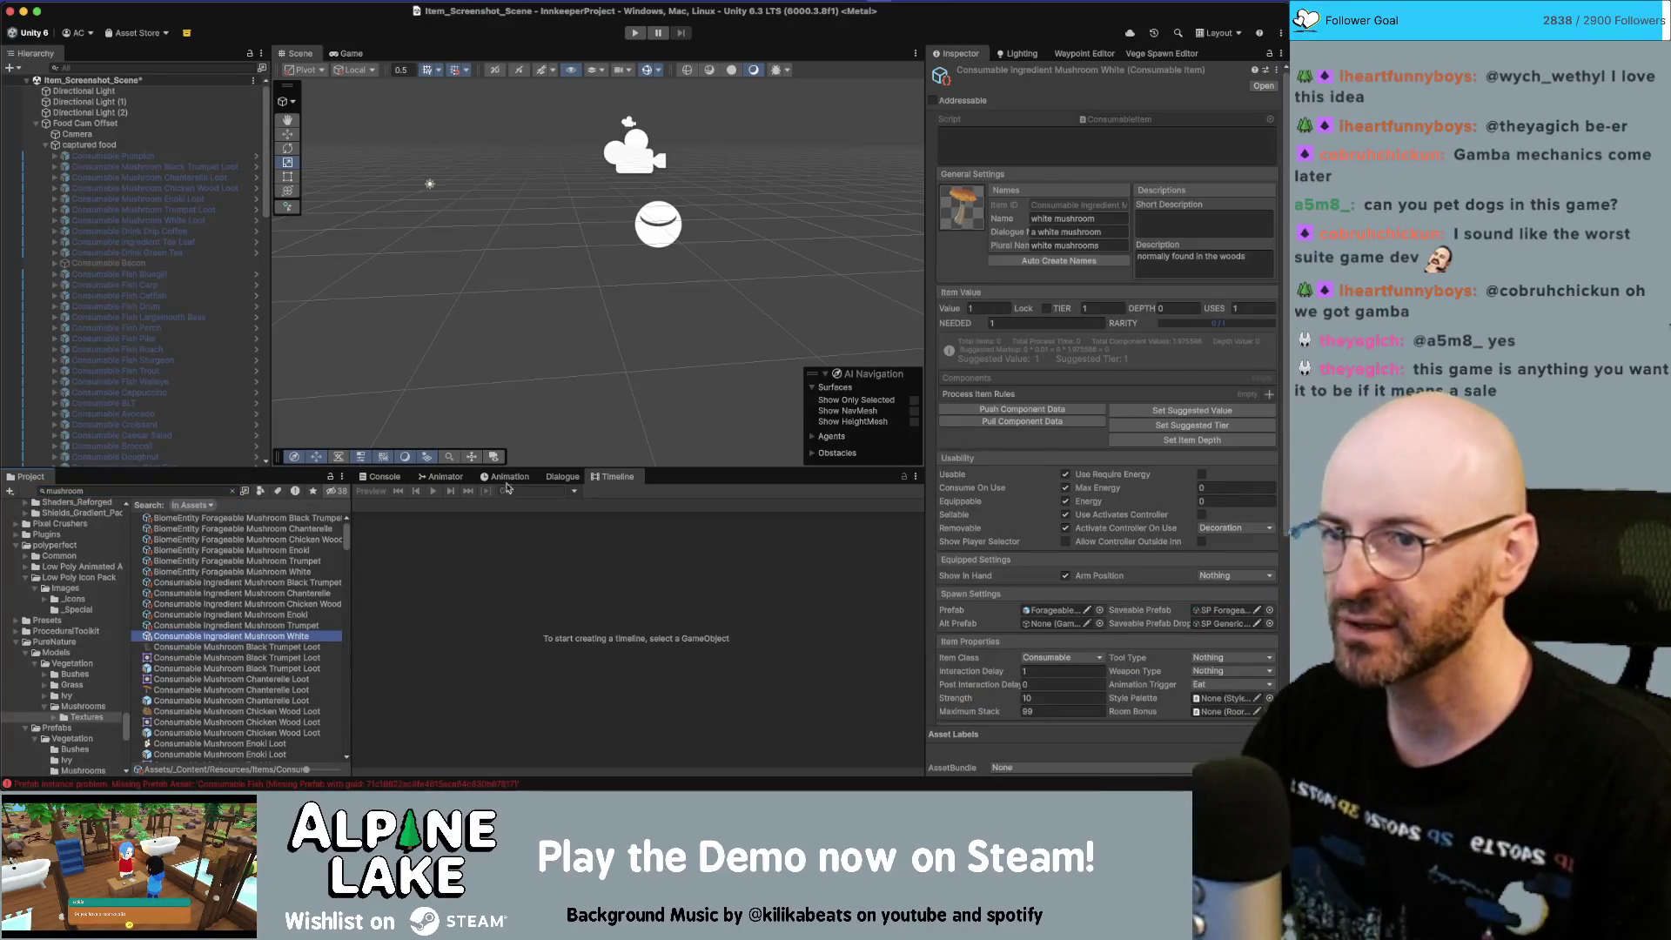
key("Up")
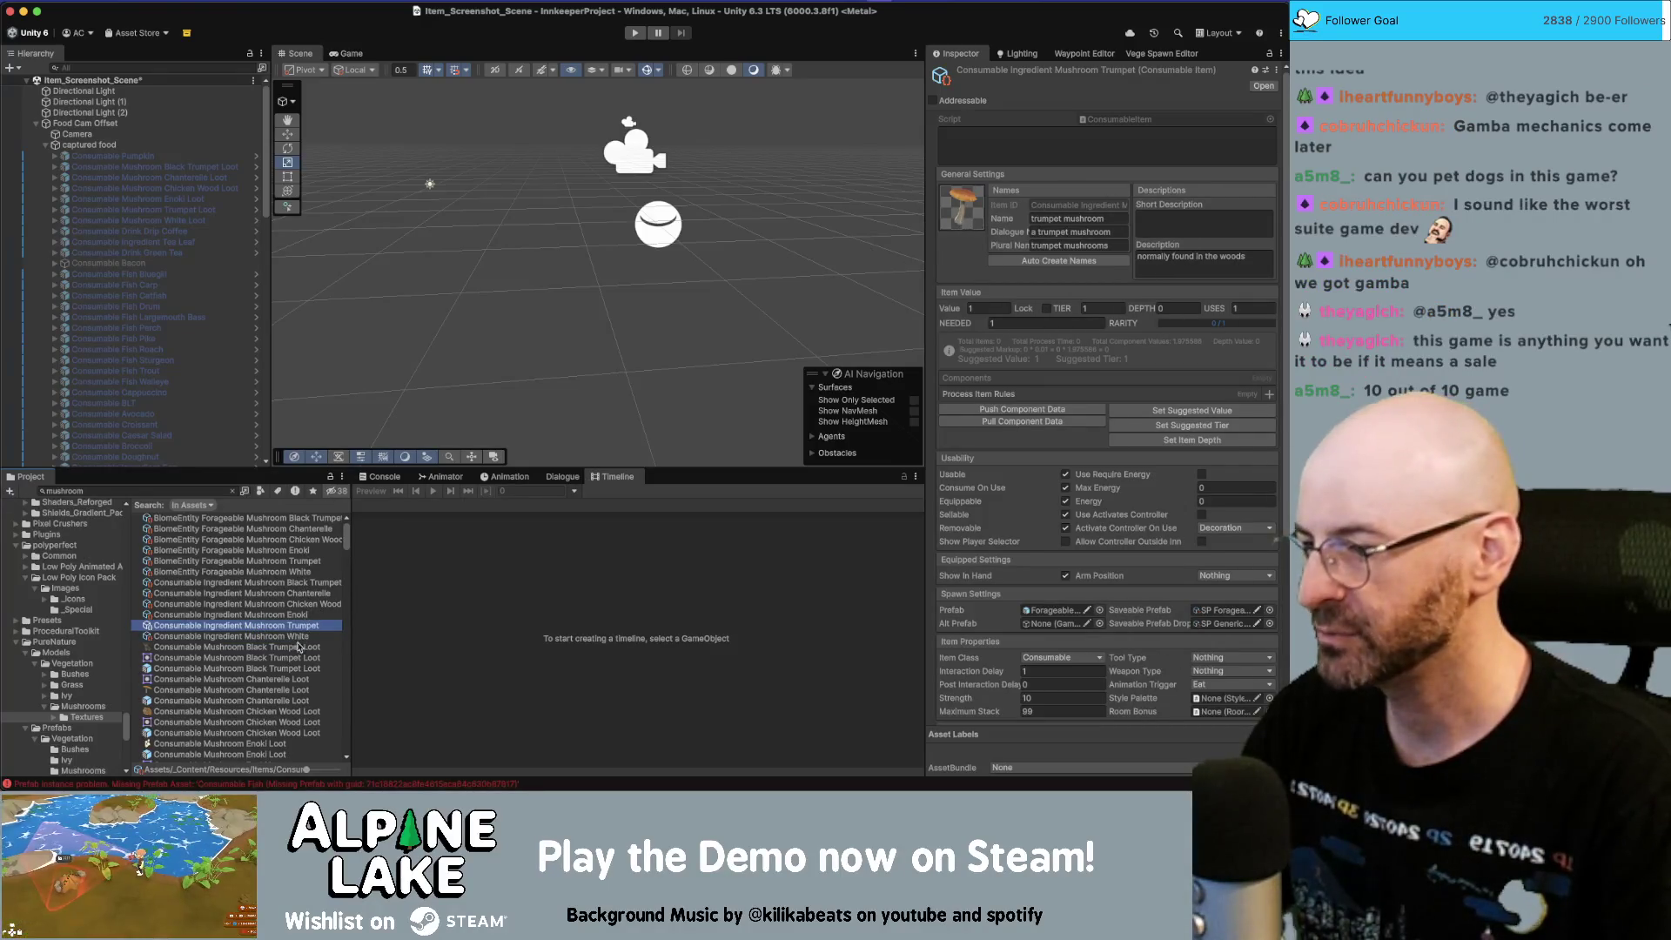
scroll(267, 683, "down", 1)
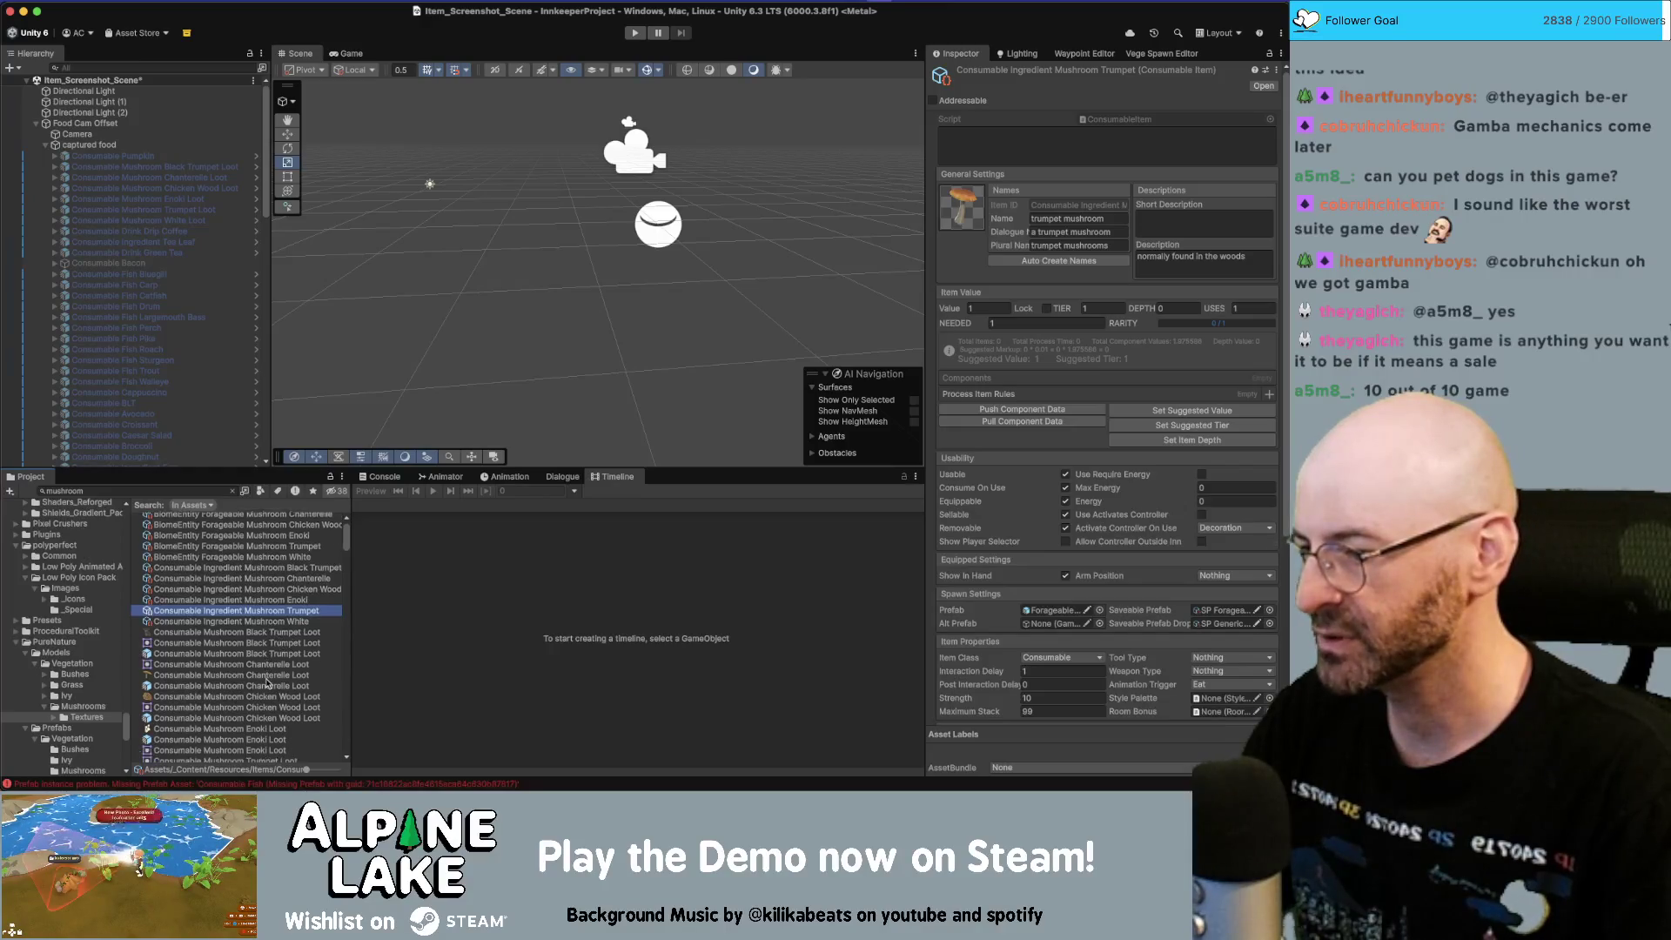
scroll(268, 686, "down", 1)
scroll(276, 696, "down", 1)
mouse_move(269, 735)
left_mouse_down()
mouse_move(440, 703)
mouse_move(439, 688)
left_mouse_up()
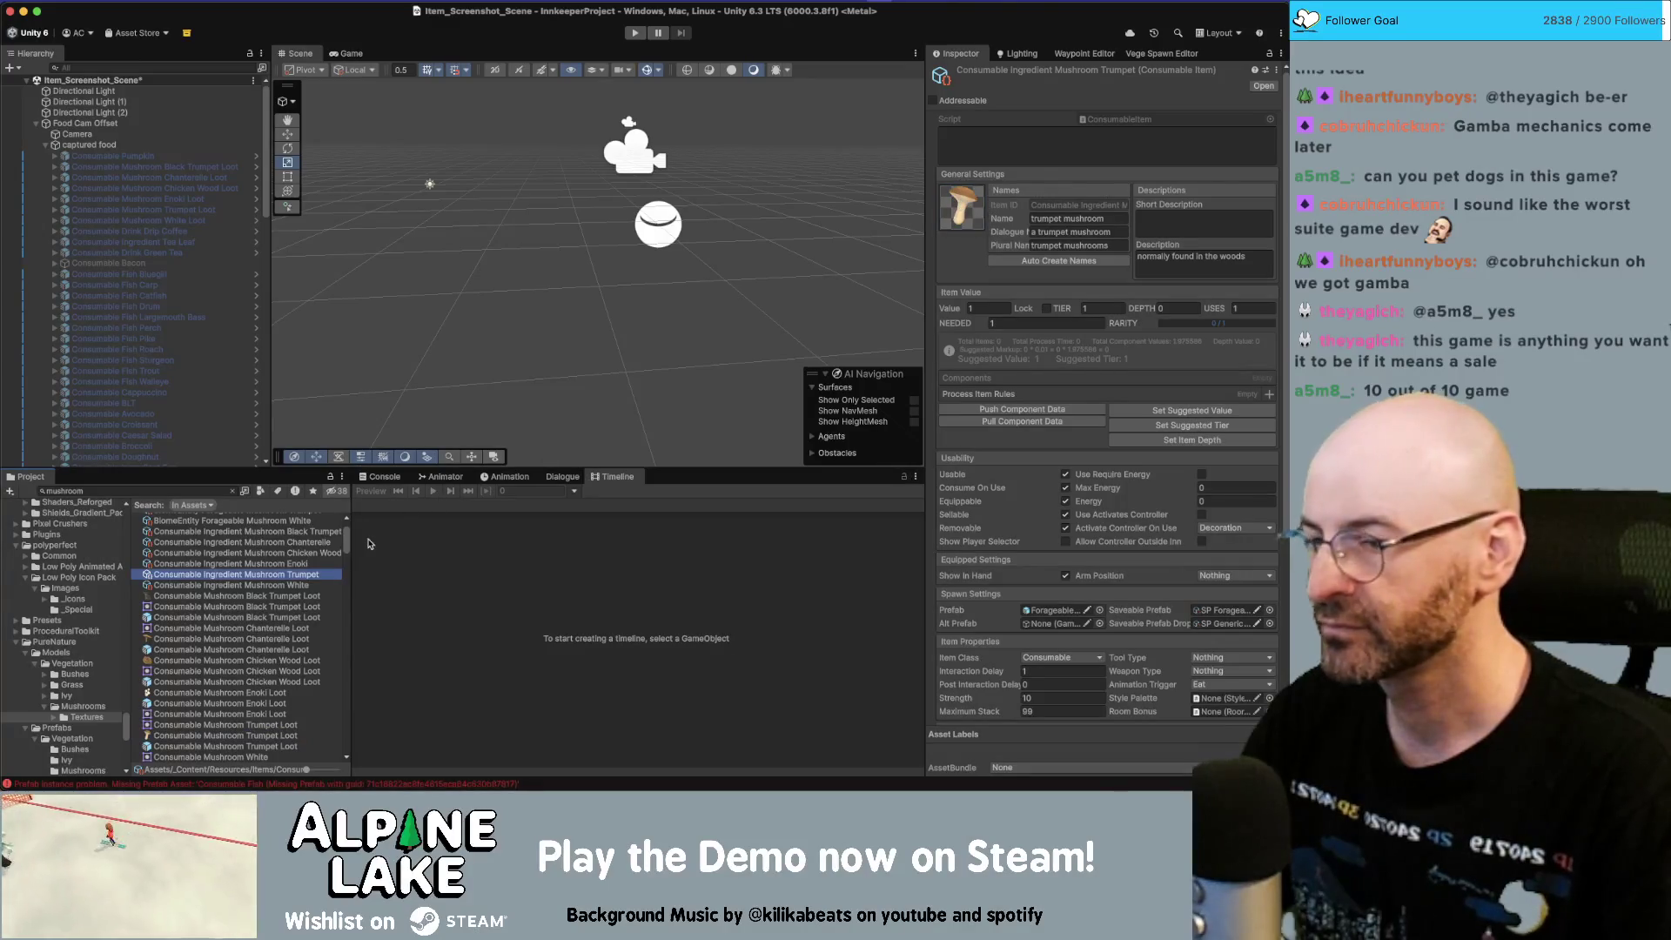
Step: Assign loot icons to the enoki, chicken wood, chanterelle and black trumpet ingredients
left_click(292, 564)
left_click(253, 694)
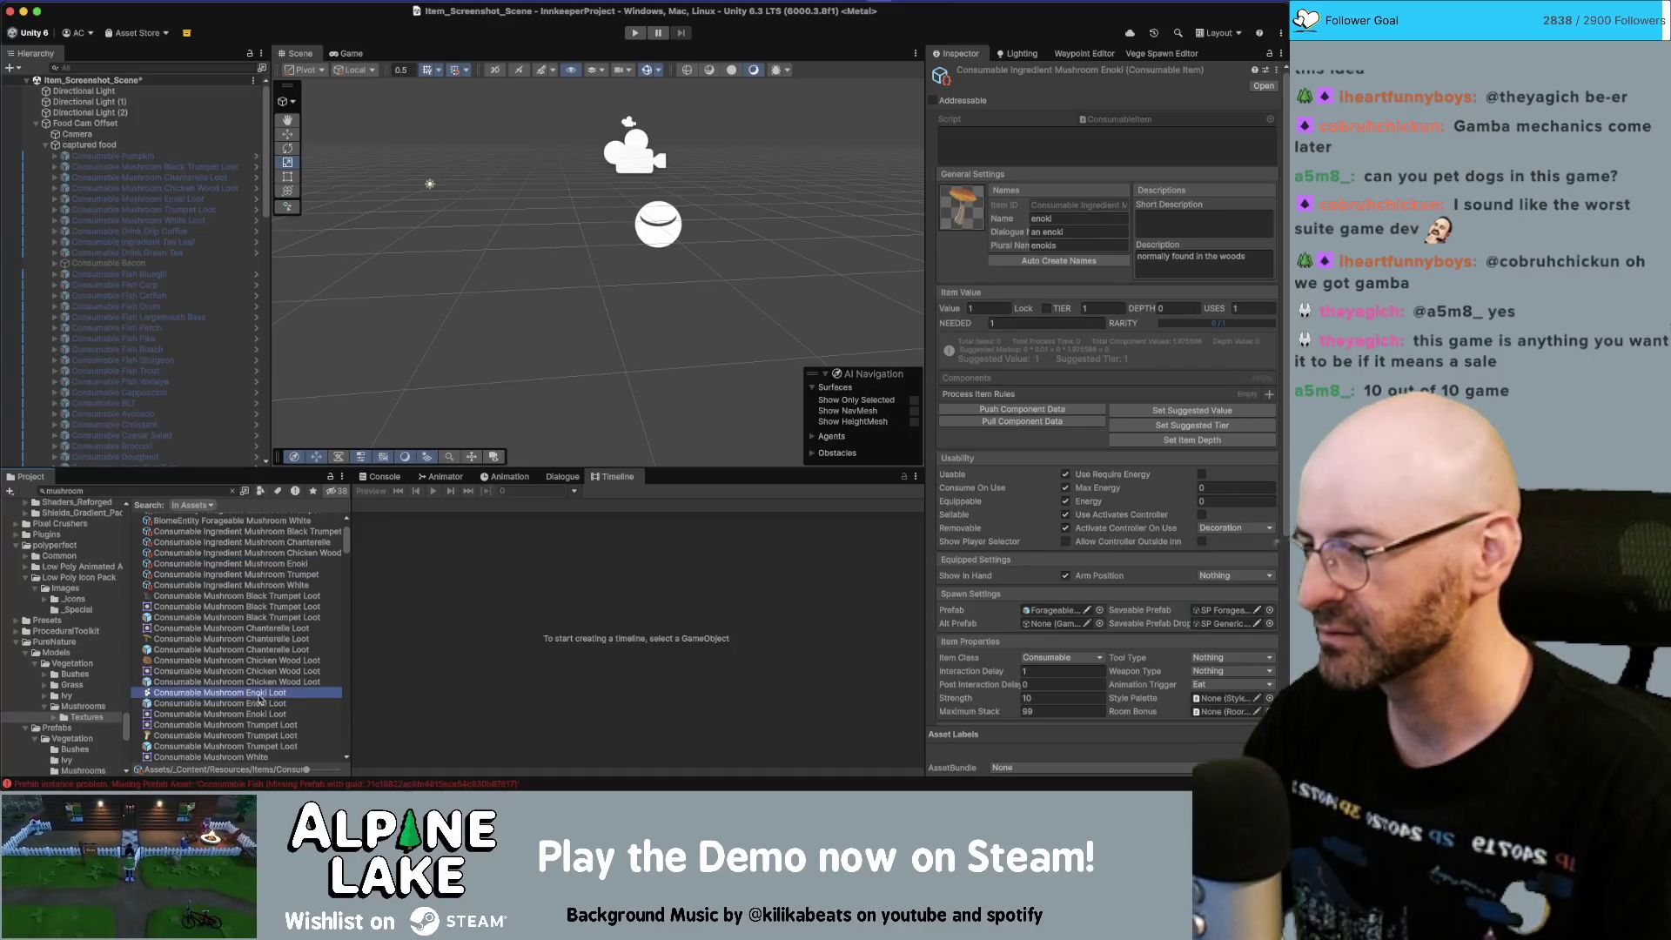
left_click_drag(258, 696, 672, 466)
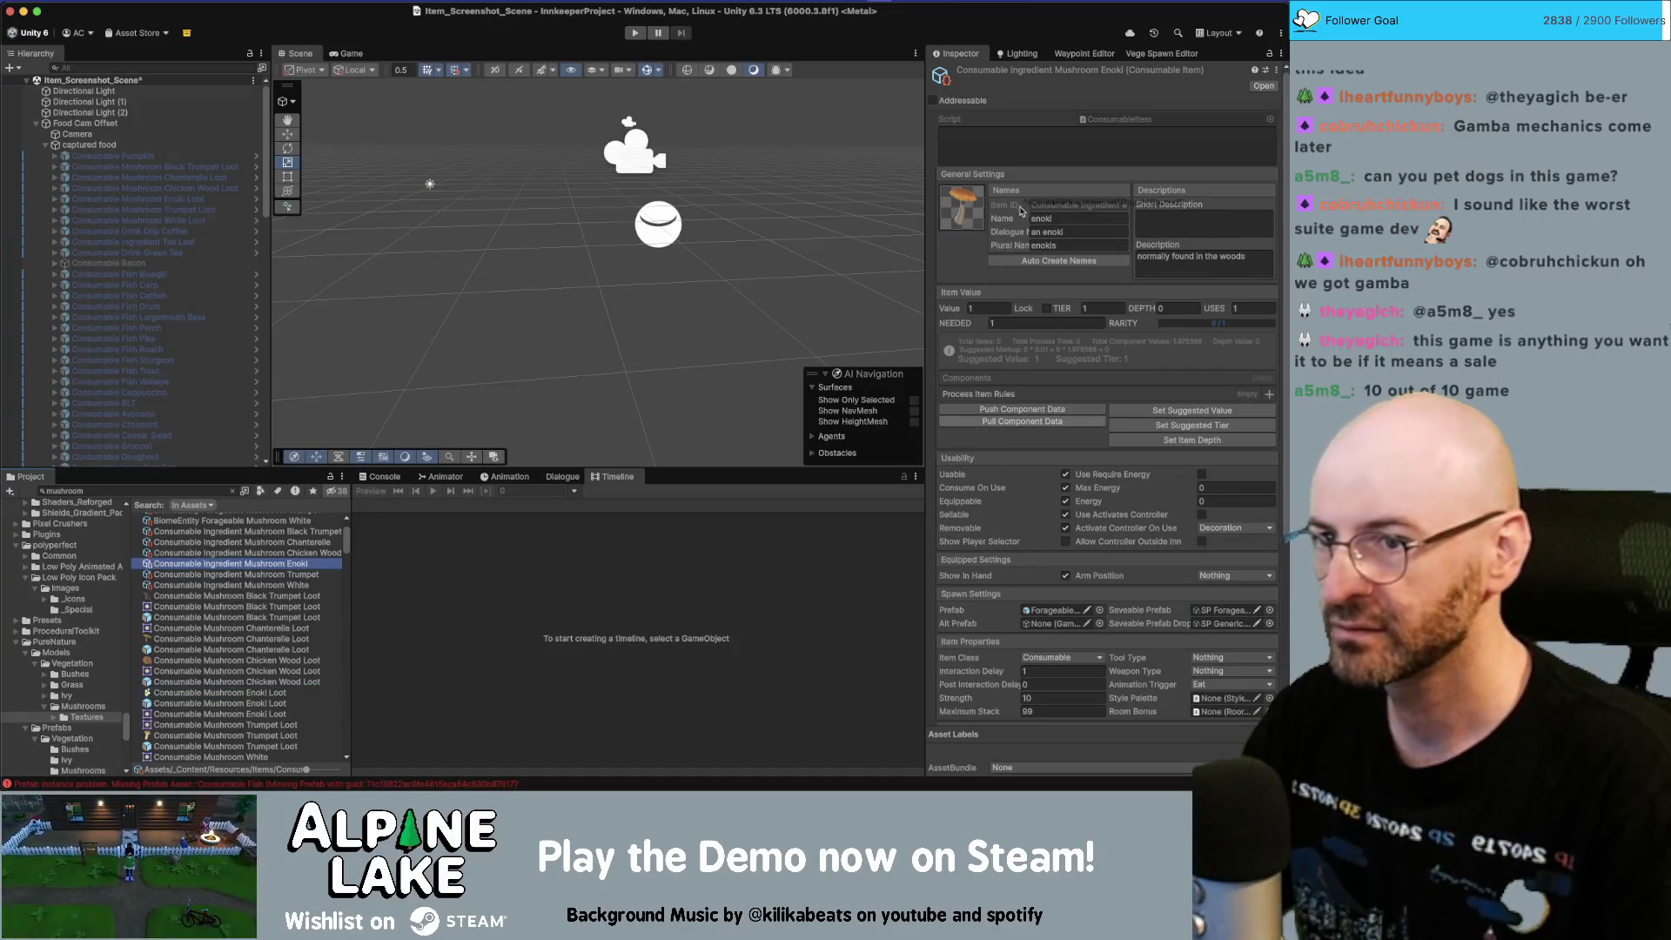
left_click(298, 554)
left_click_drag(198, 671, 981, 390)
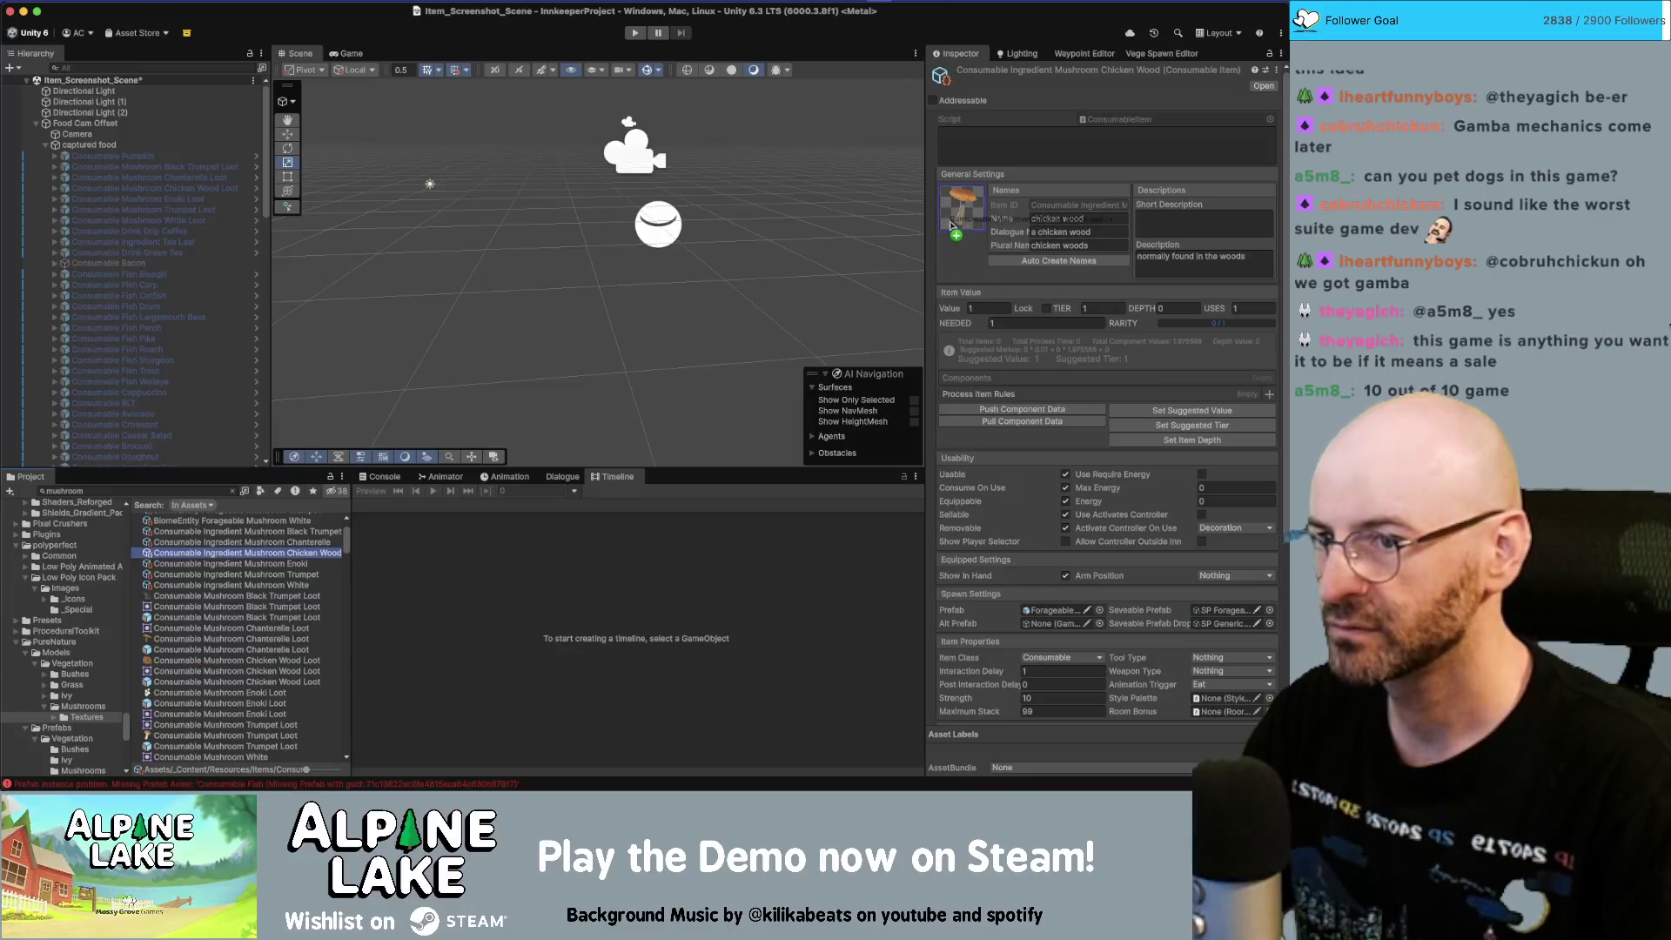
left_click(223, 542)
mouse_move(193, 644)
left_mouse_down()
mouse_move(927, 318)
mouse_move(999, 315)
left_mouse_up()
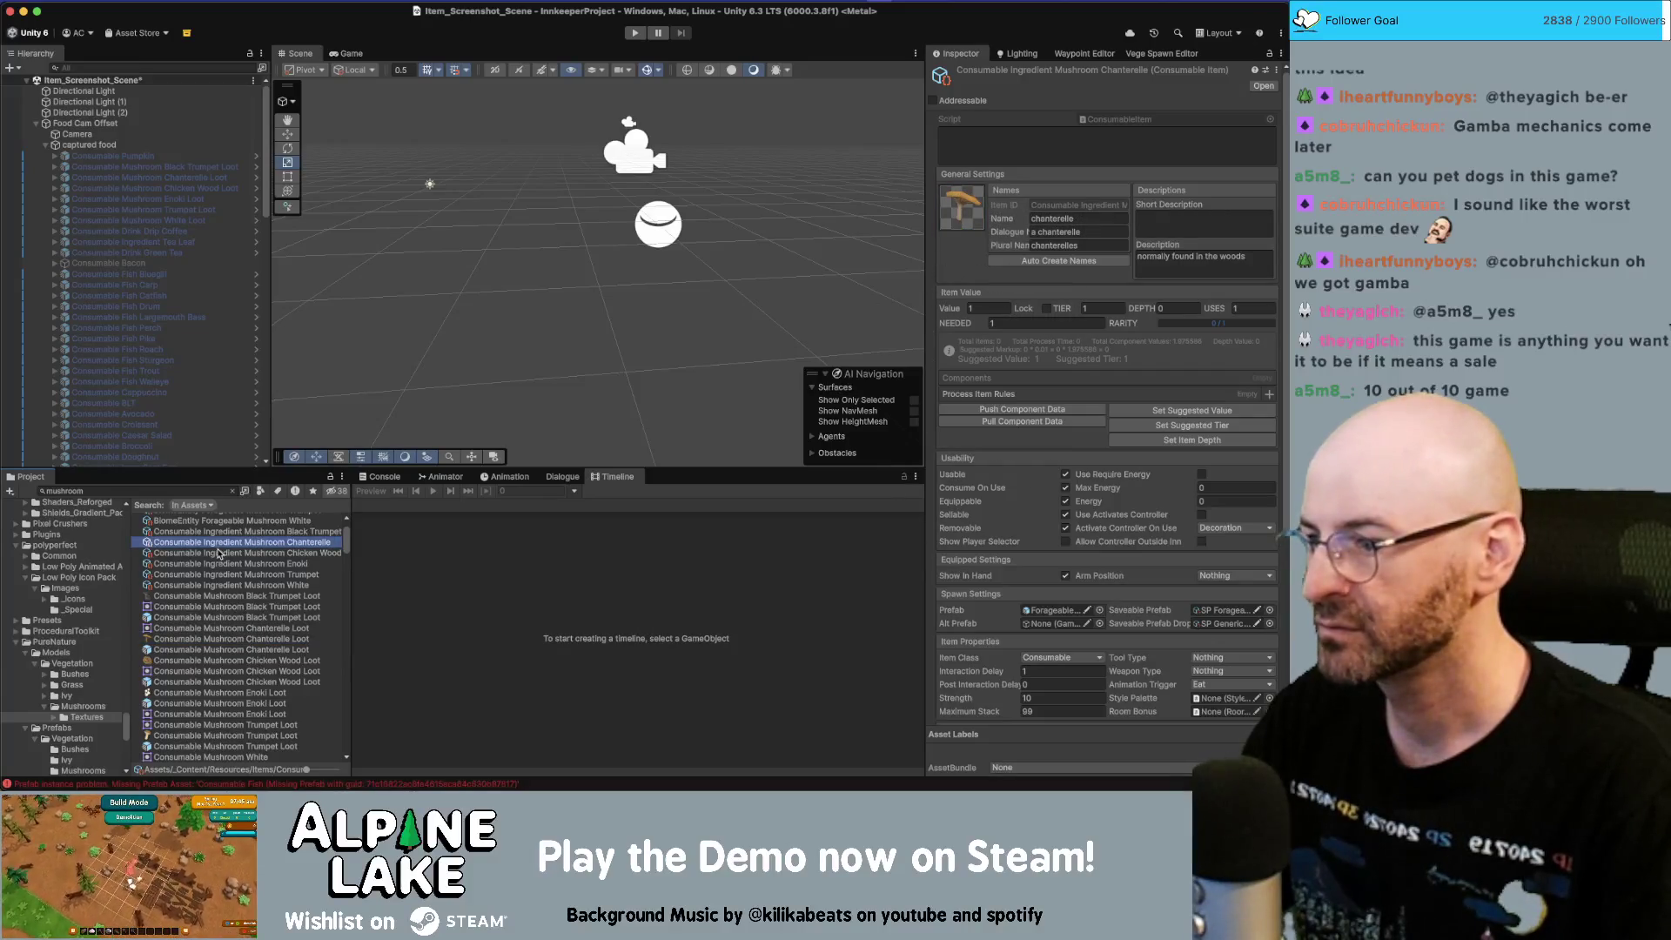
left_click(224, 532)
left_click_drag(219, 606, 964, 219)
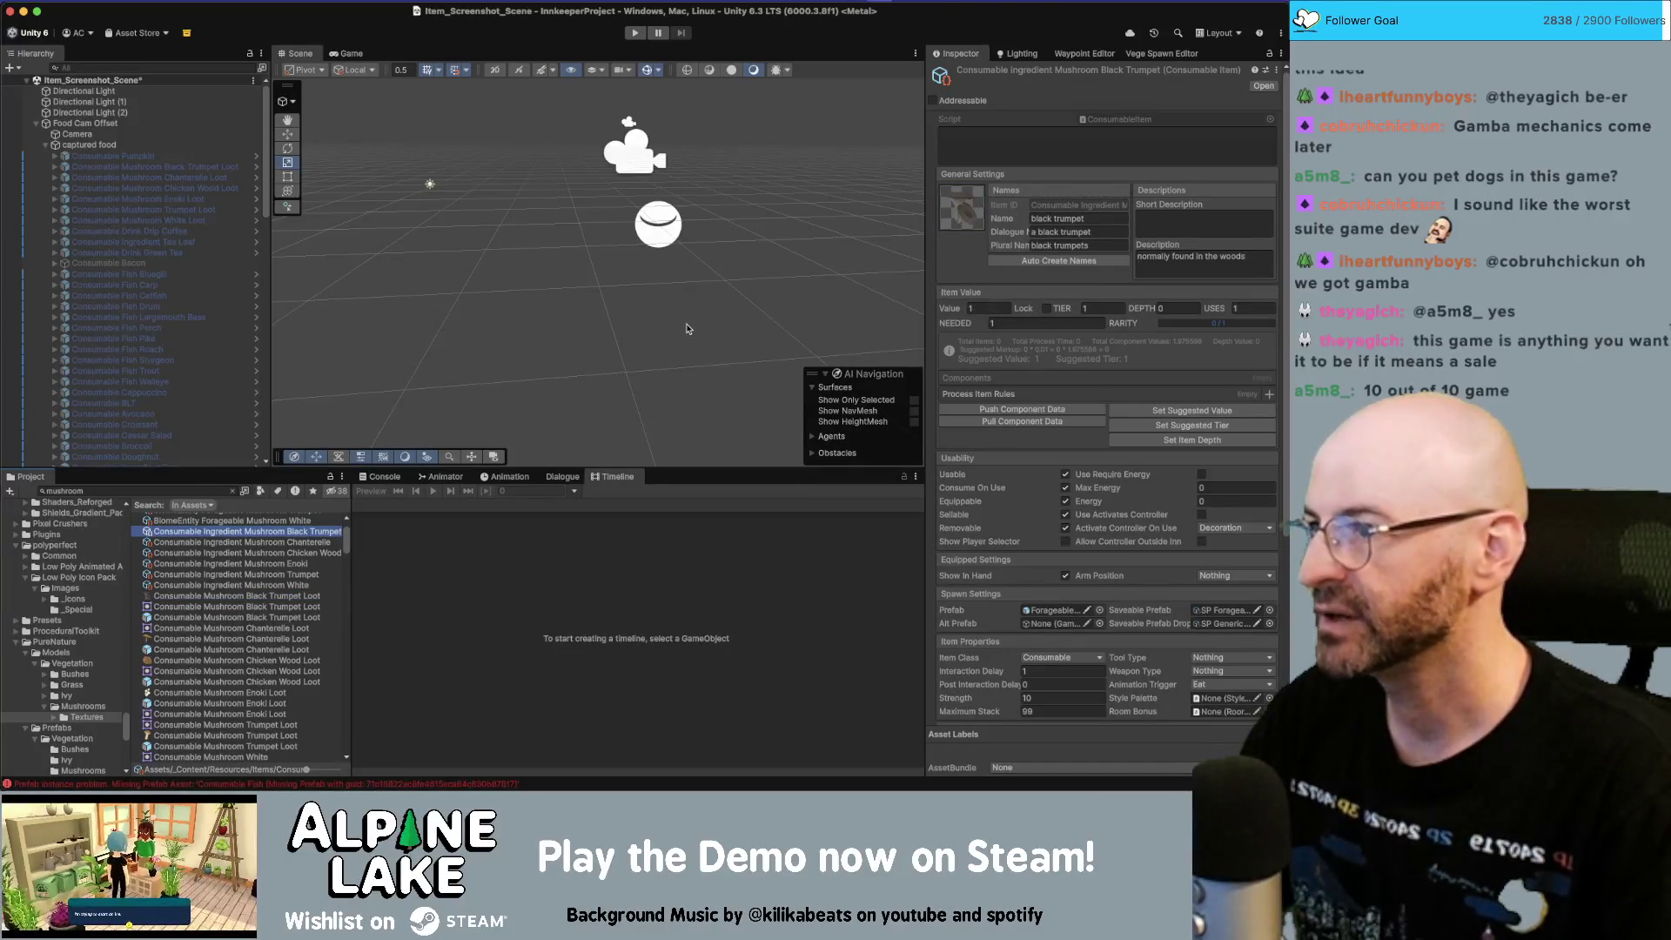
Step: Save the scene, then step through the BiomeEntity Forageable Mushroom assets, ending on Trumpet
key("super+s")
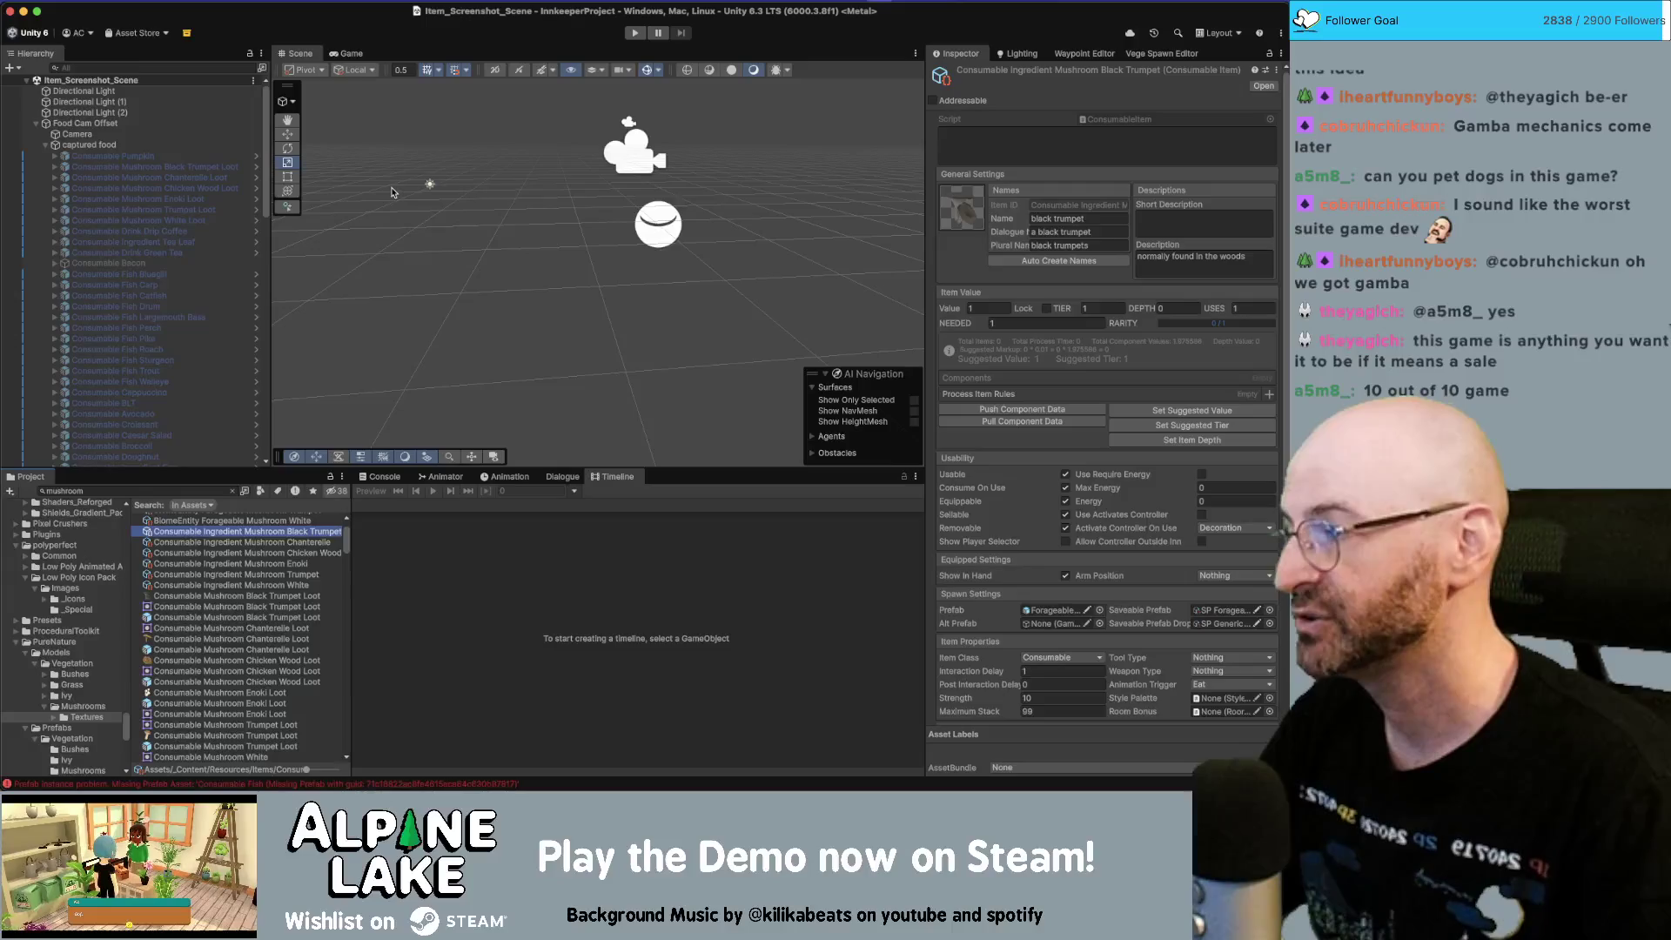
scroll(236, 576, "up", 3)
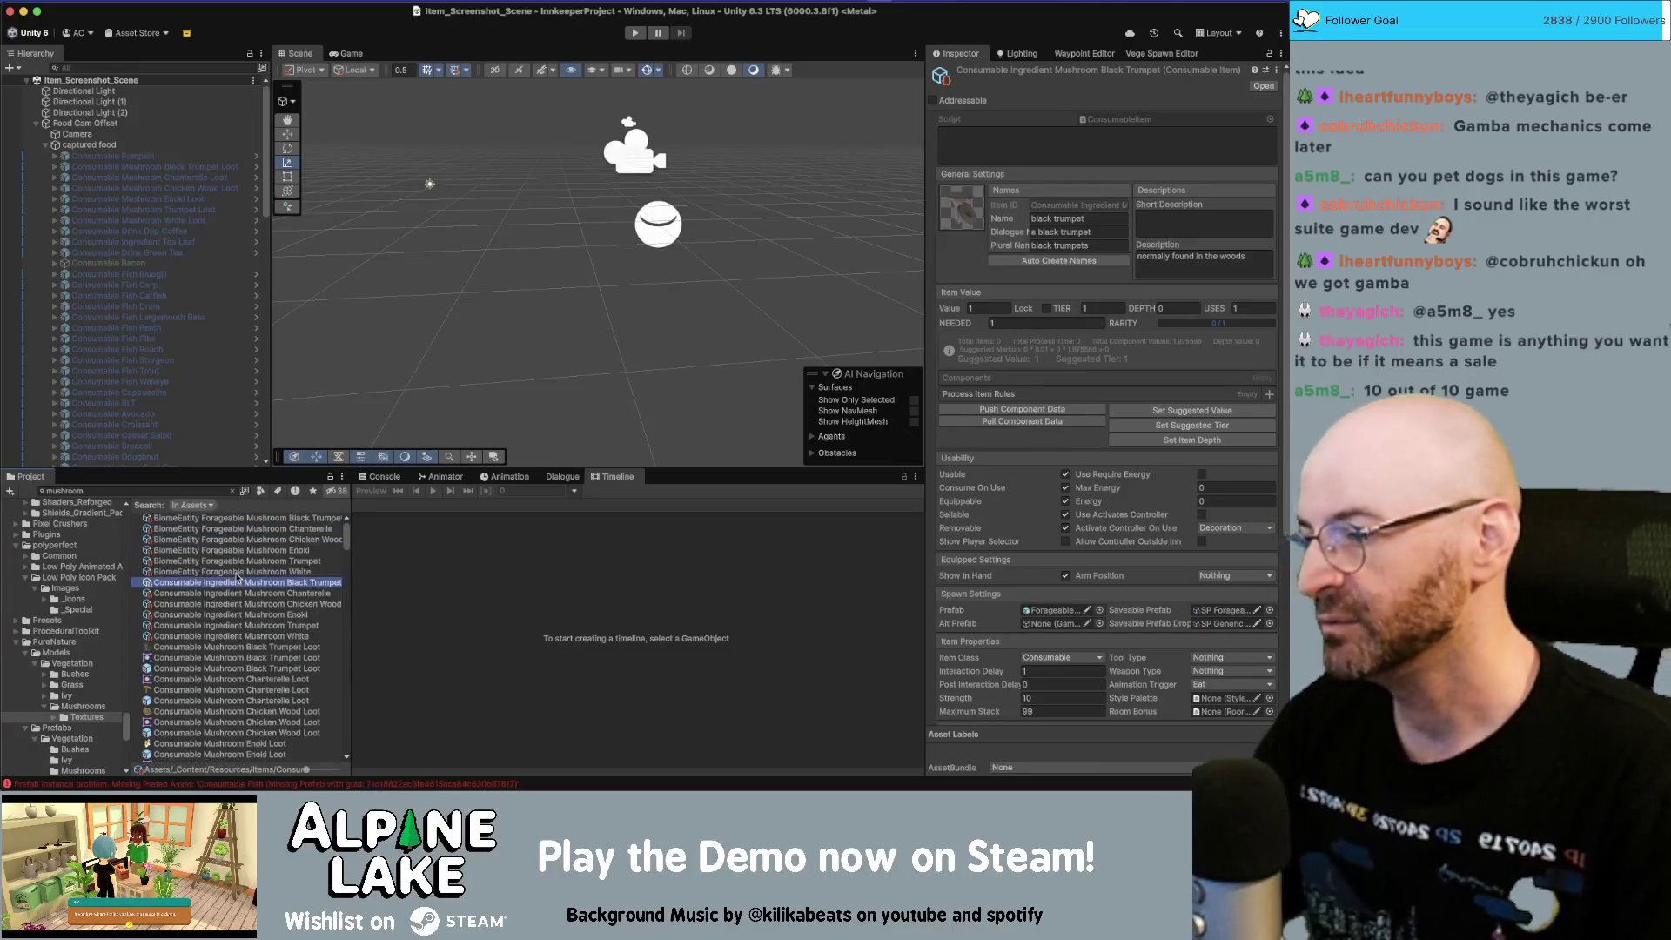
left_click(257, 552)
key("Up")
key("Up")
key("Up")
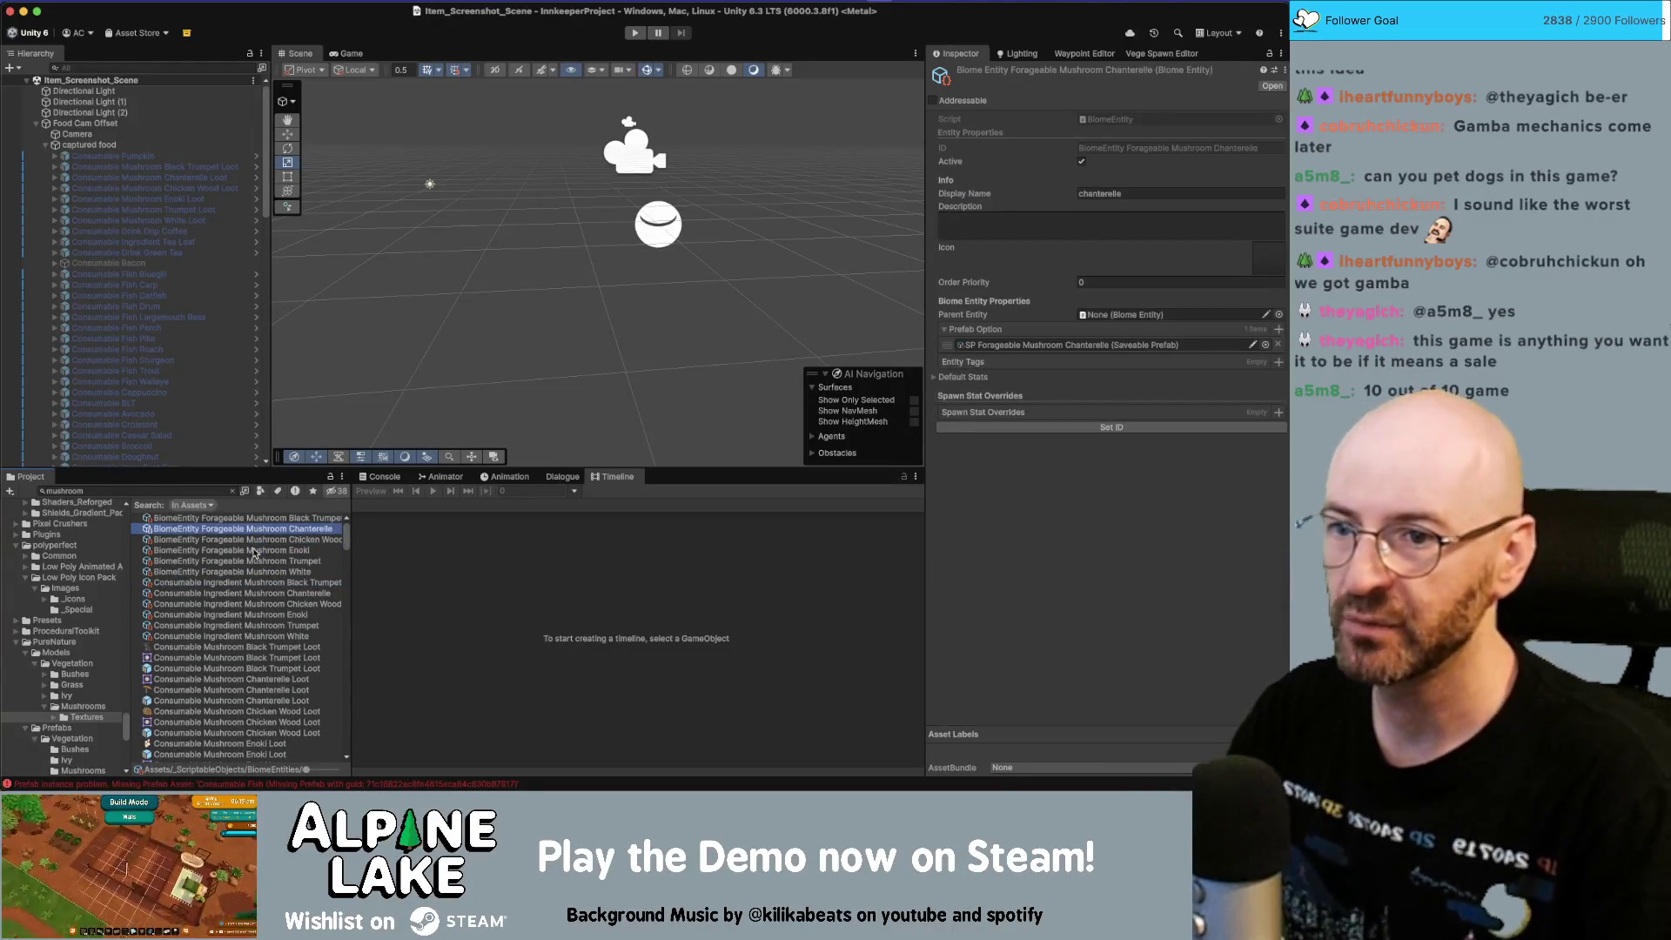
key("Down")
key("Down")
key("Down")
key("Down")
key("Down")
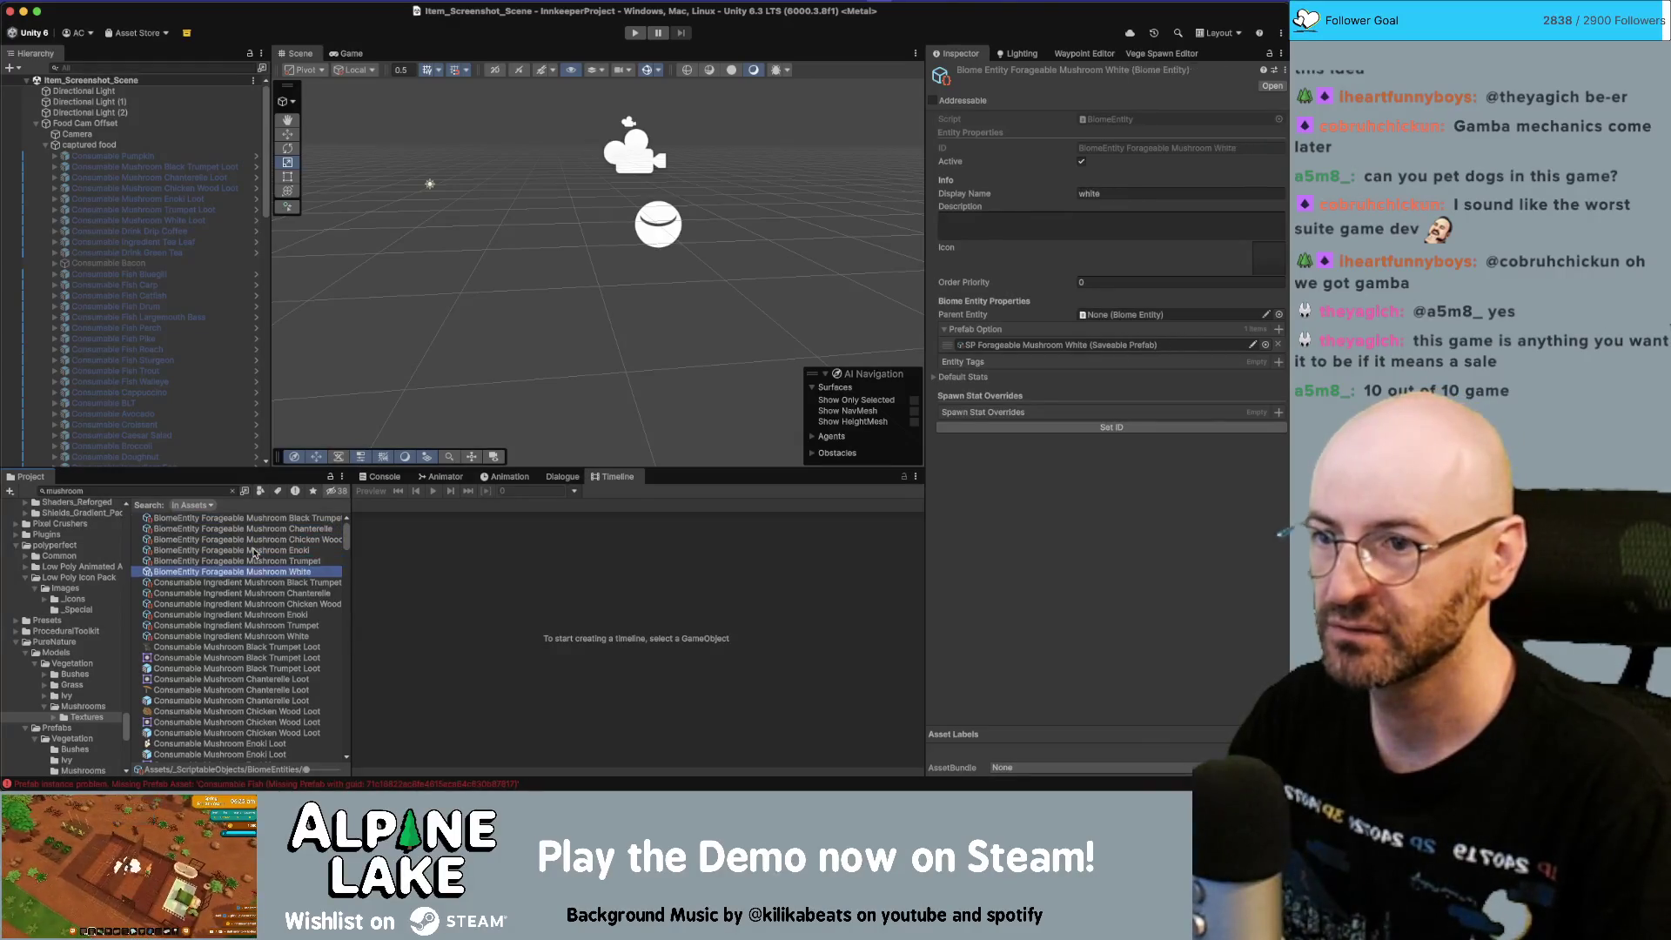
key("Up")
key("Up")
key("Up")
key("Up")
key("Up")
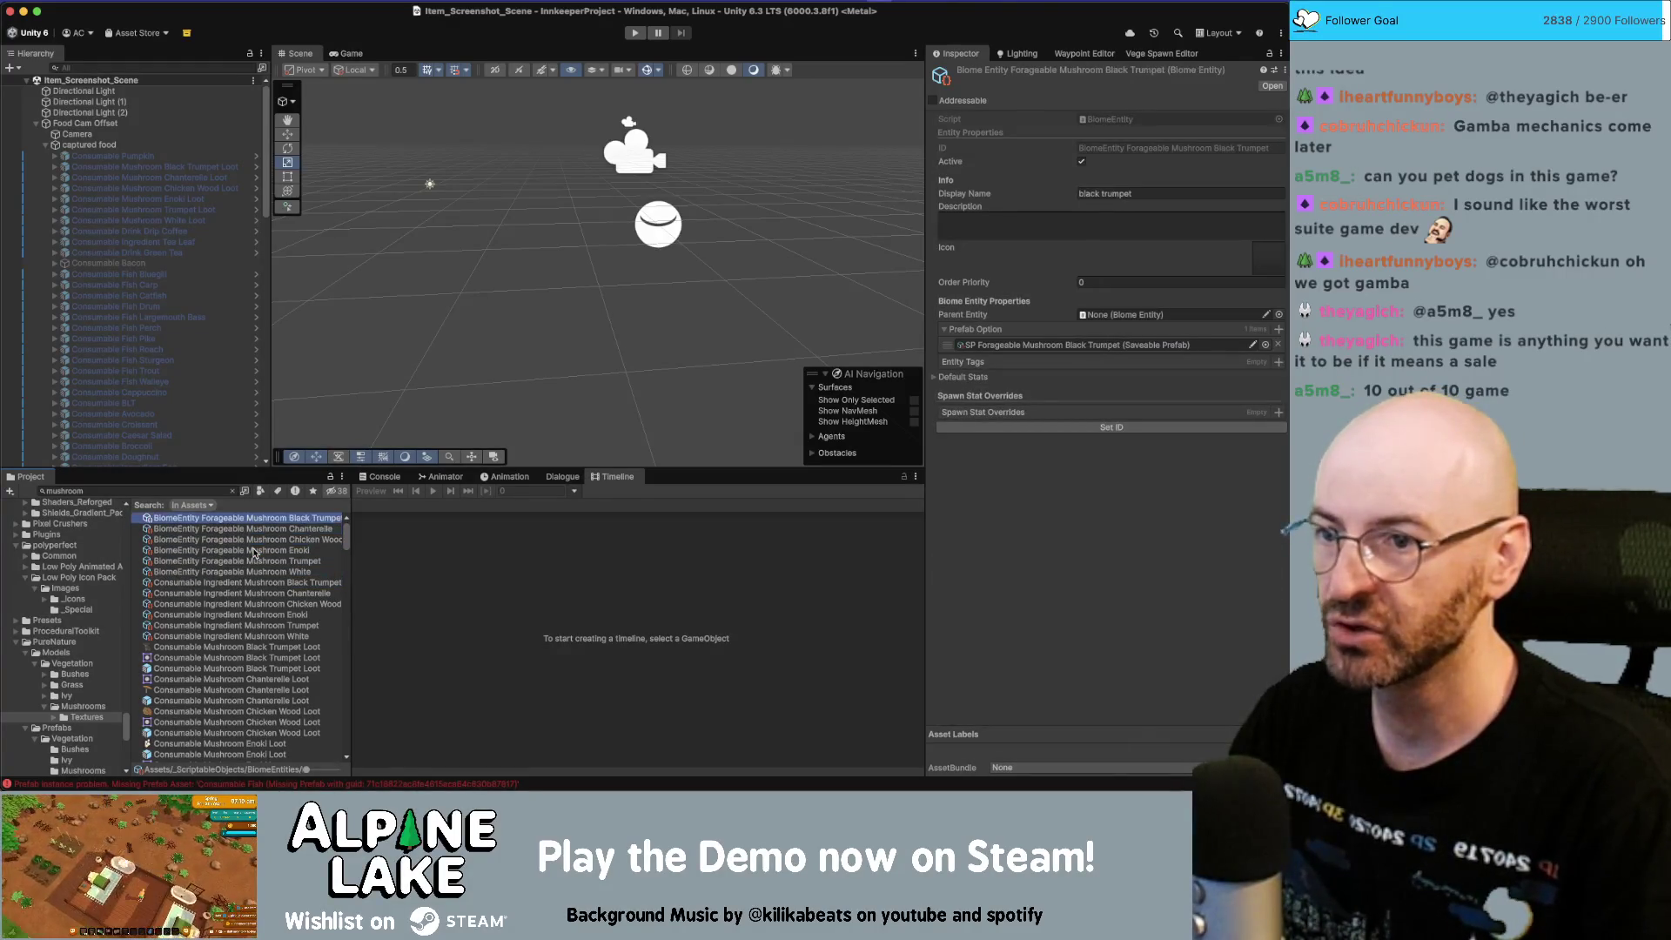
key("Down")
key("Down")
key("Down")
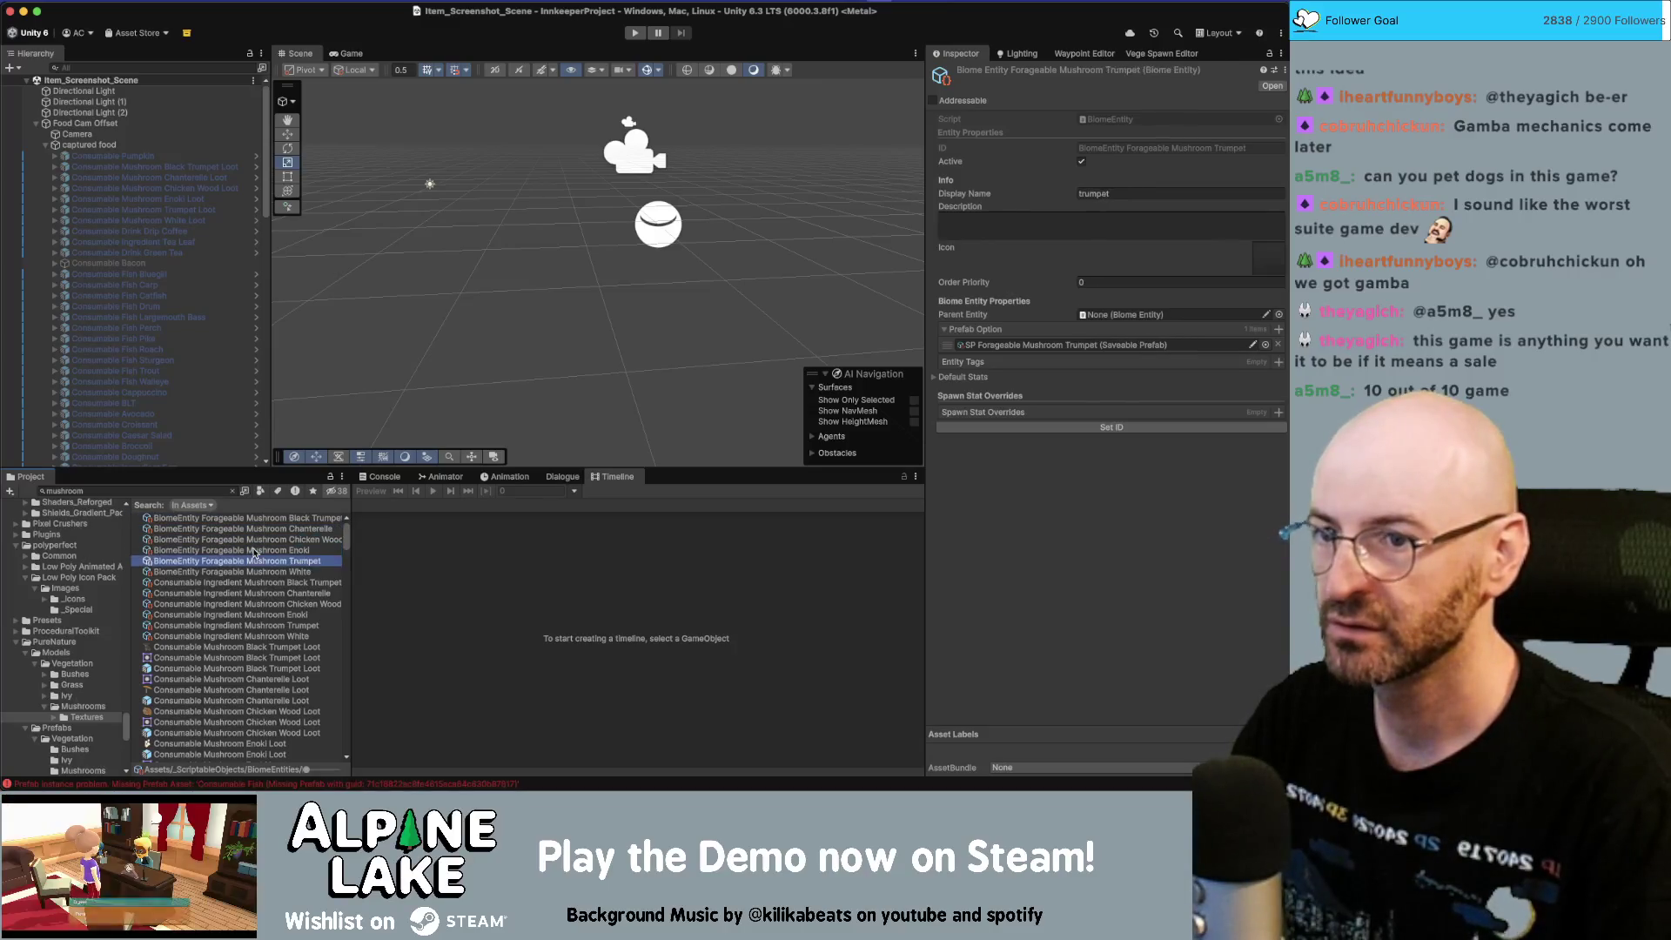
key("Up")
key("Up")
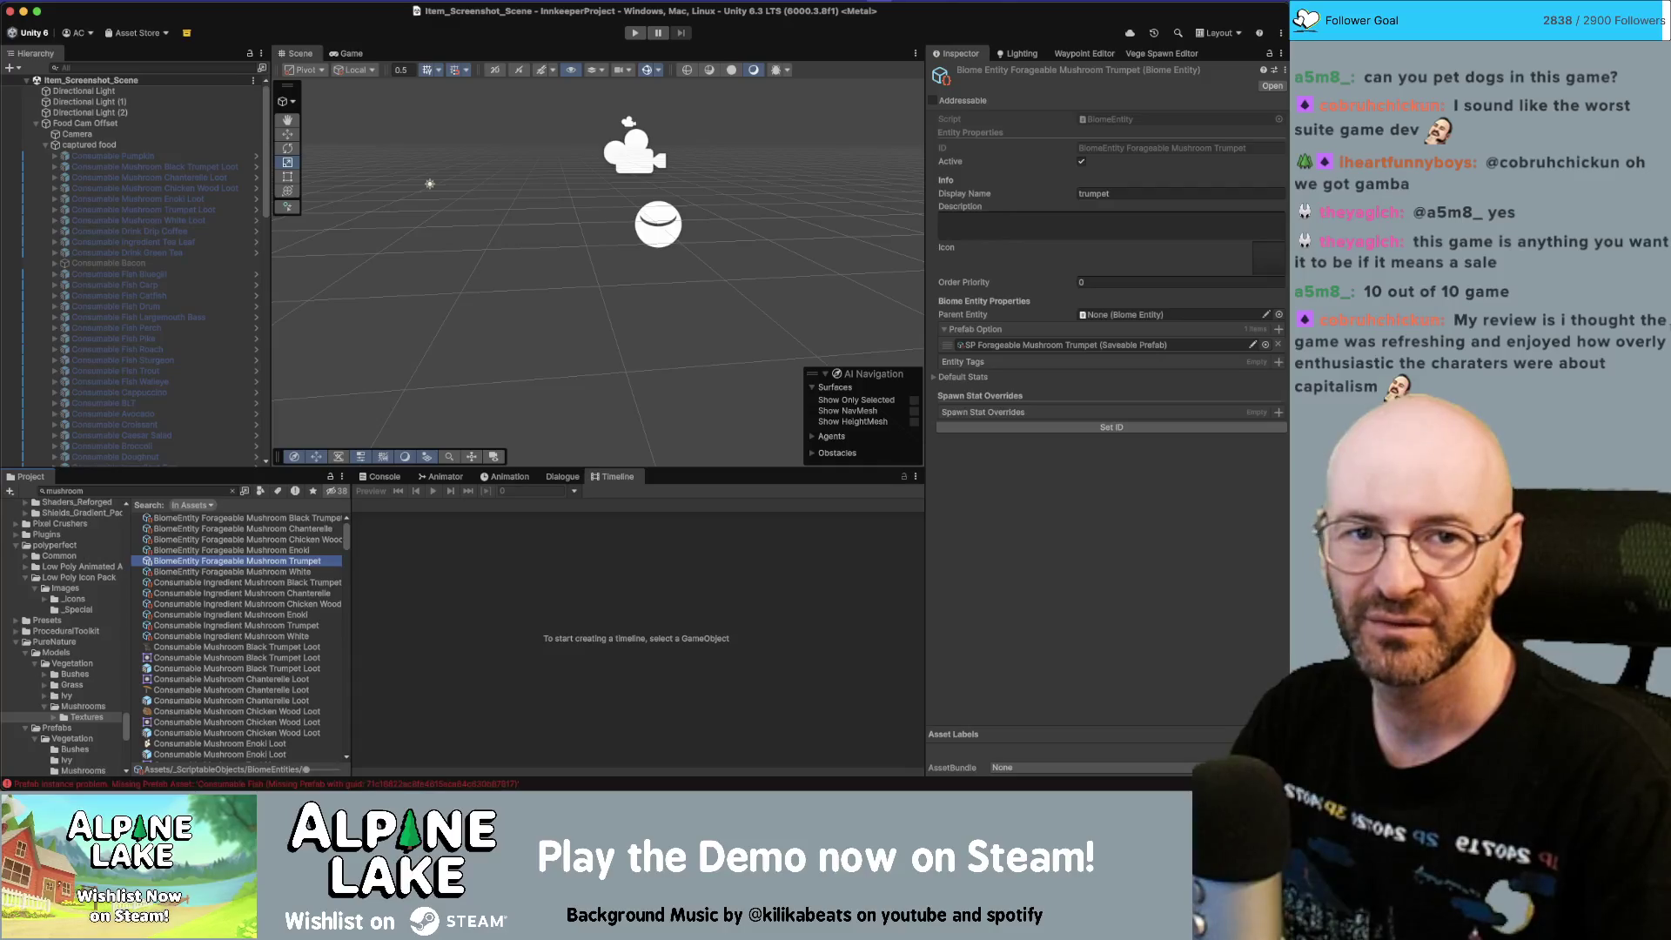
Step: Back in Unity, fold up the 'captured food' group in the Hierarchy
key("super+Tab")
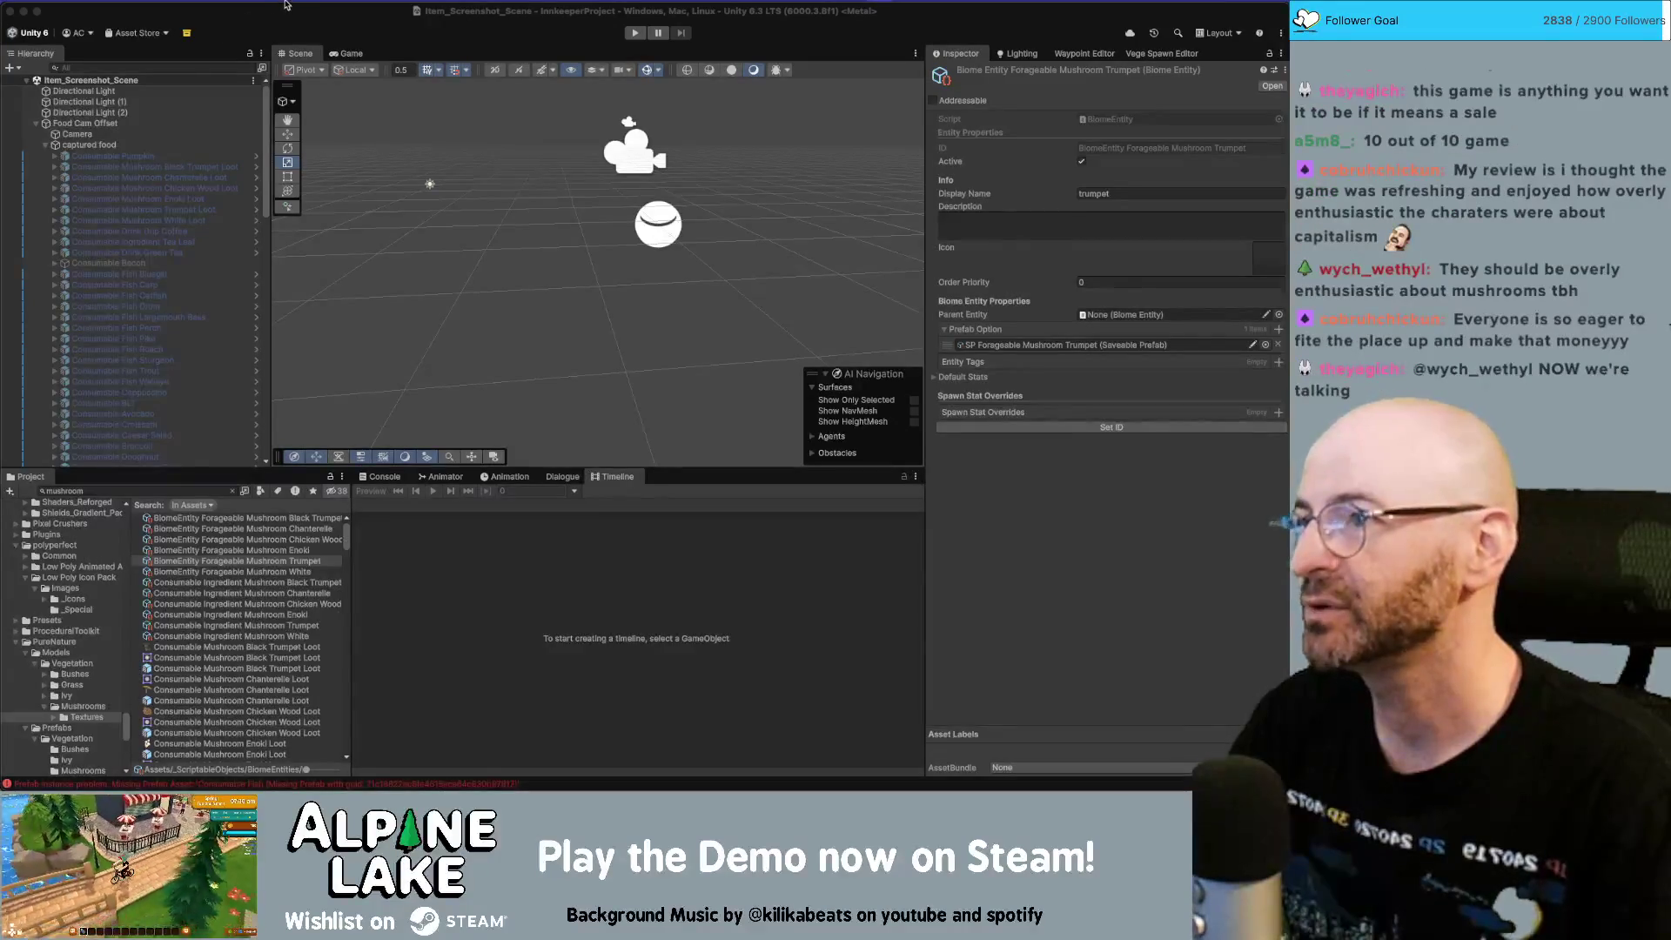
left_click(116, 148)
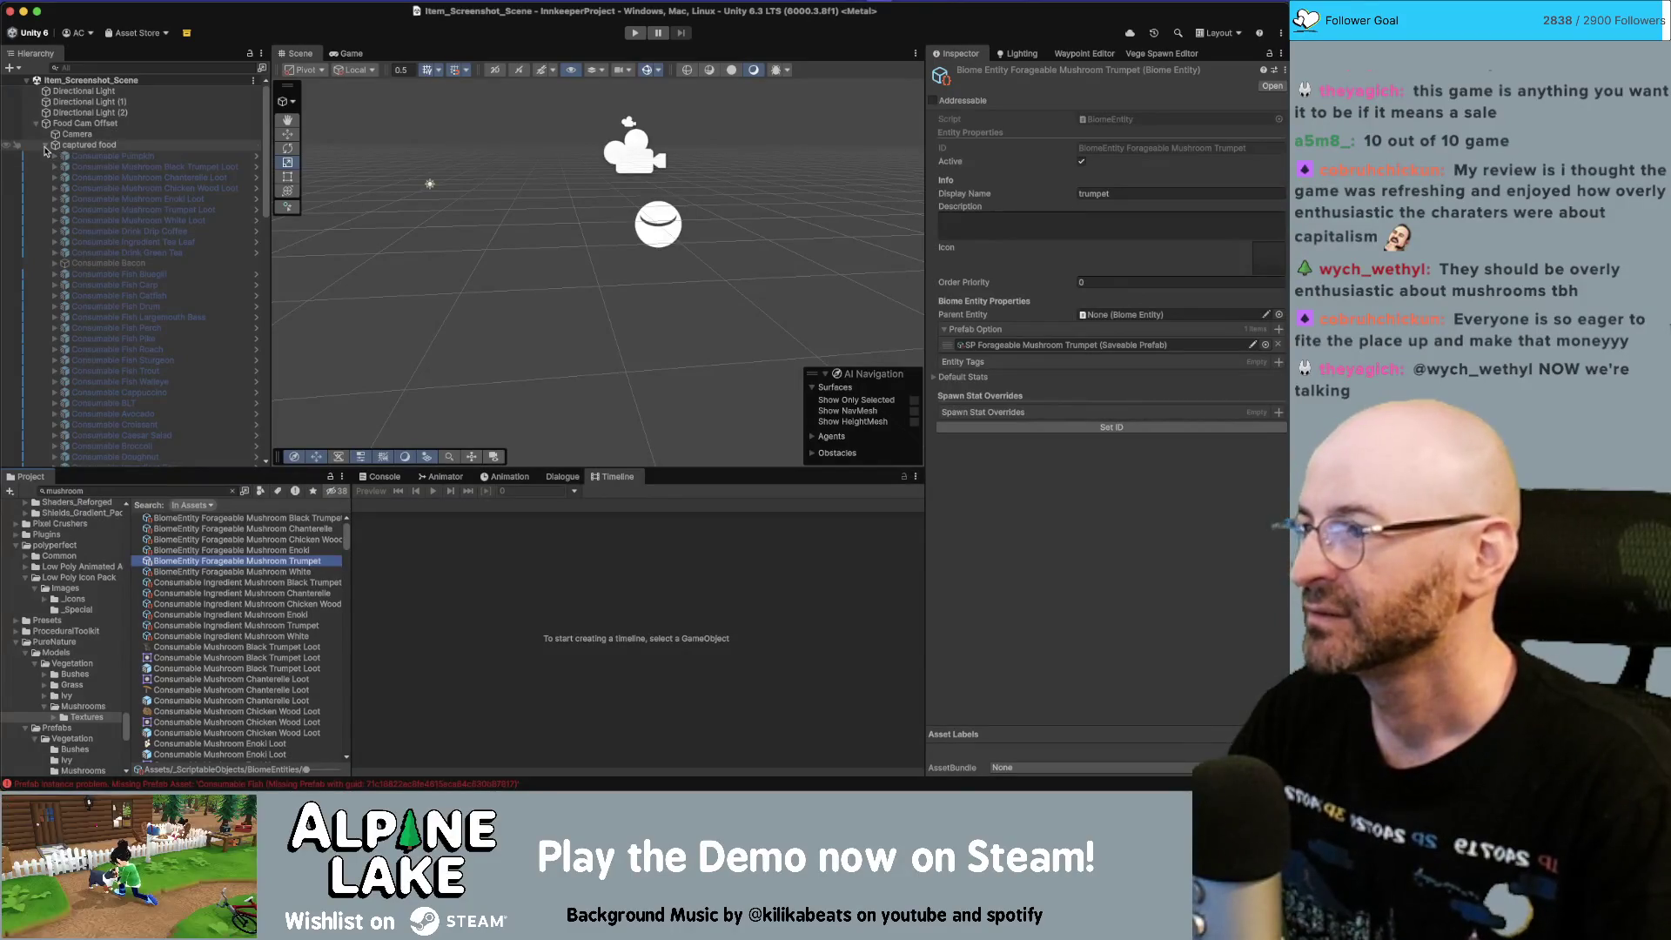
left_click(45, 145)
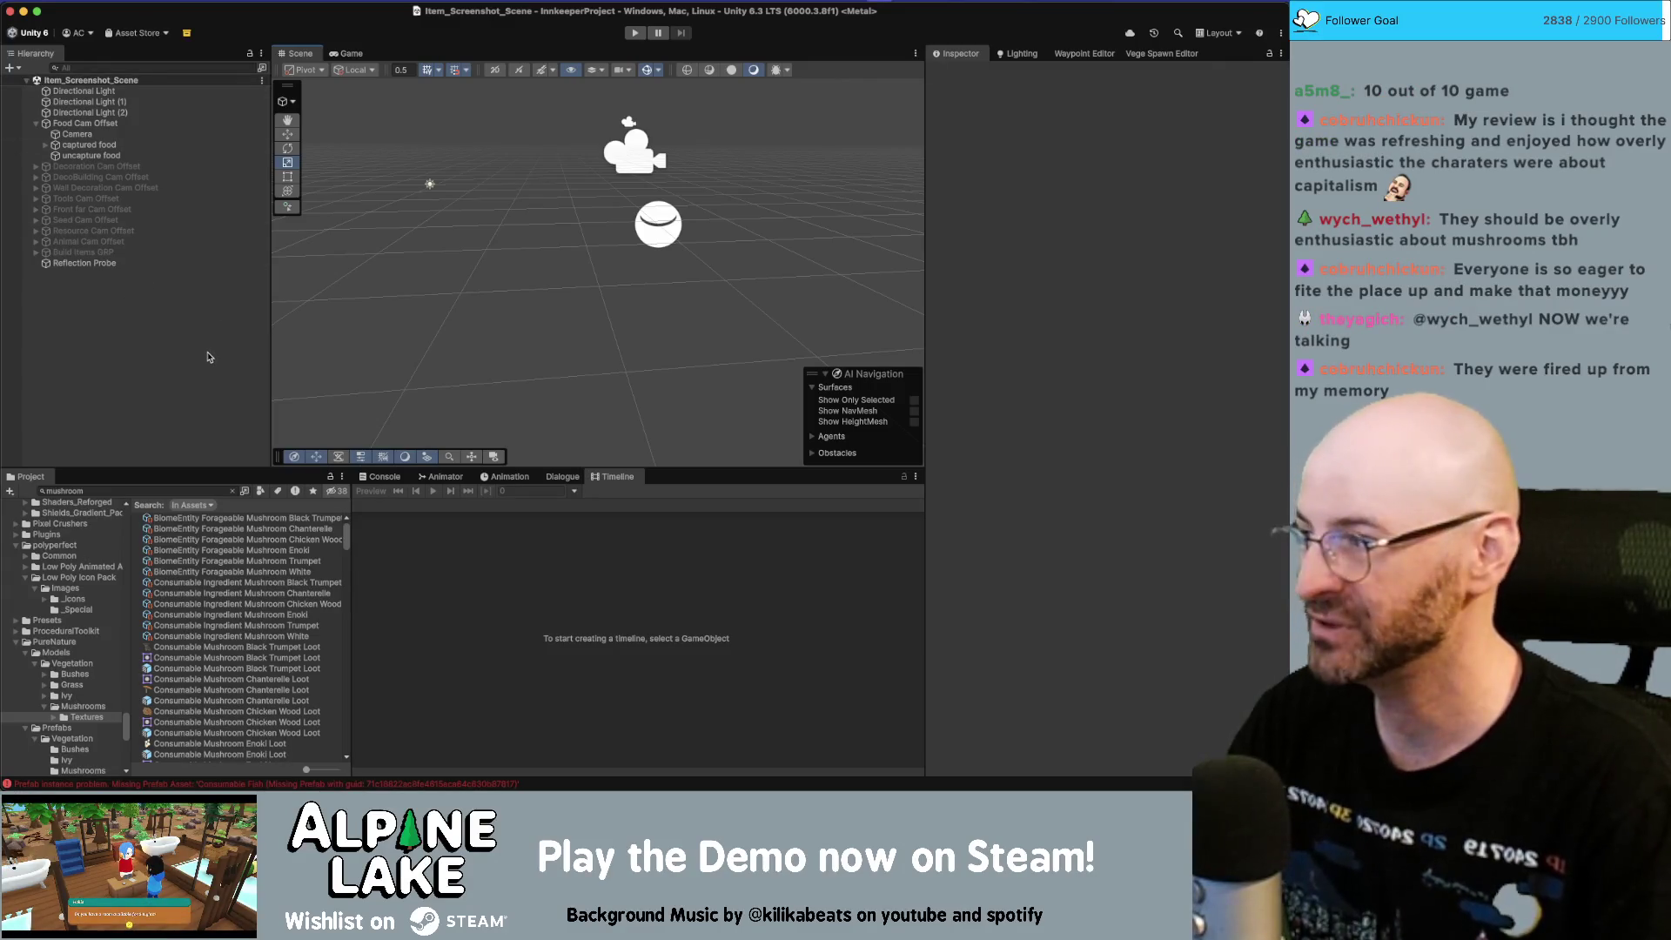
Step: Narrow the Hierarchy to widen the Scene view, and select the 'mushroom' project search text
left_click(169, 492)
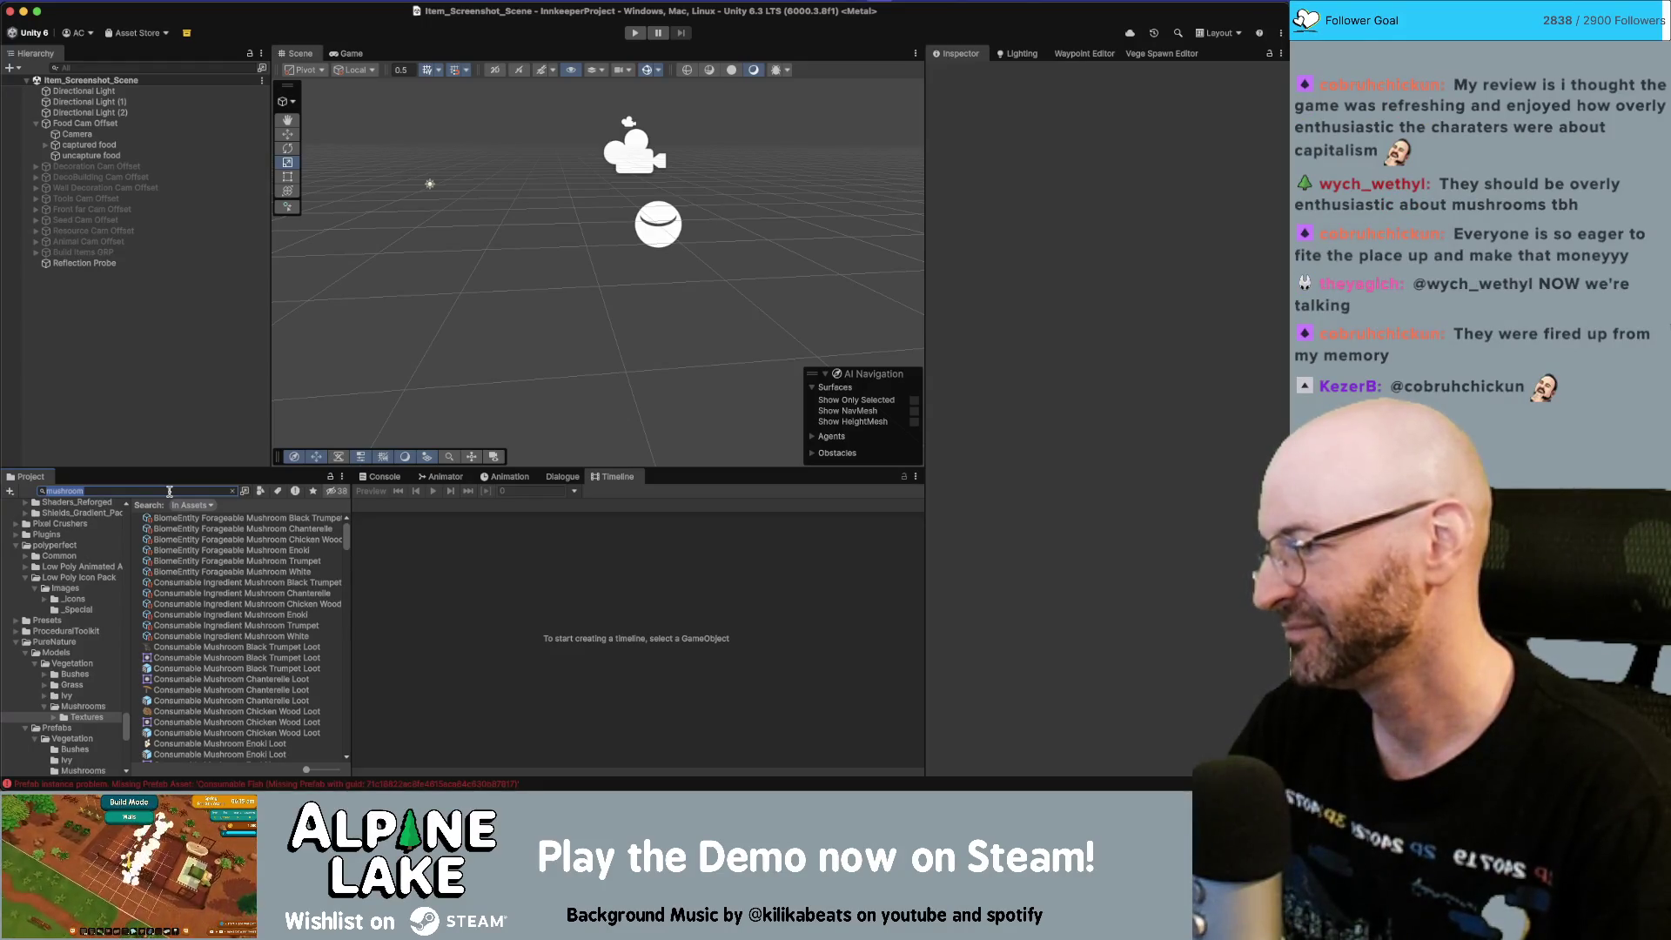
left_click(198, 408)
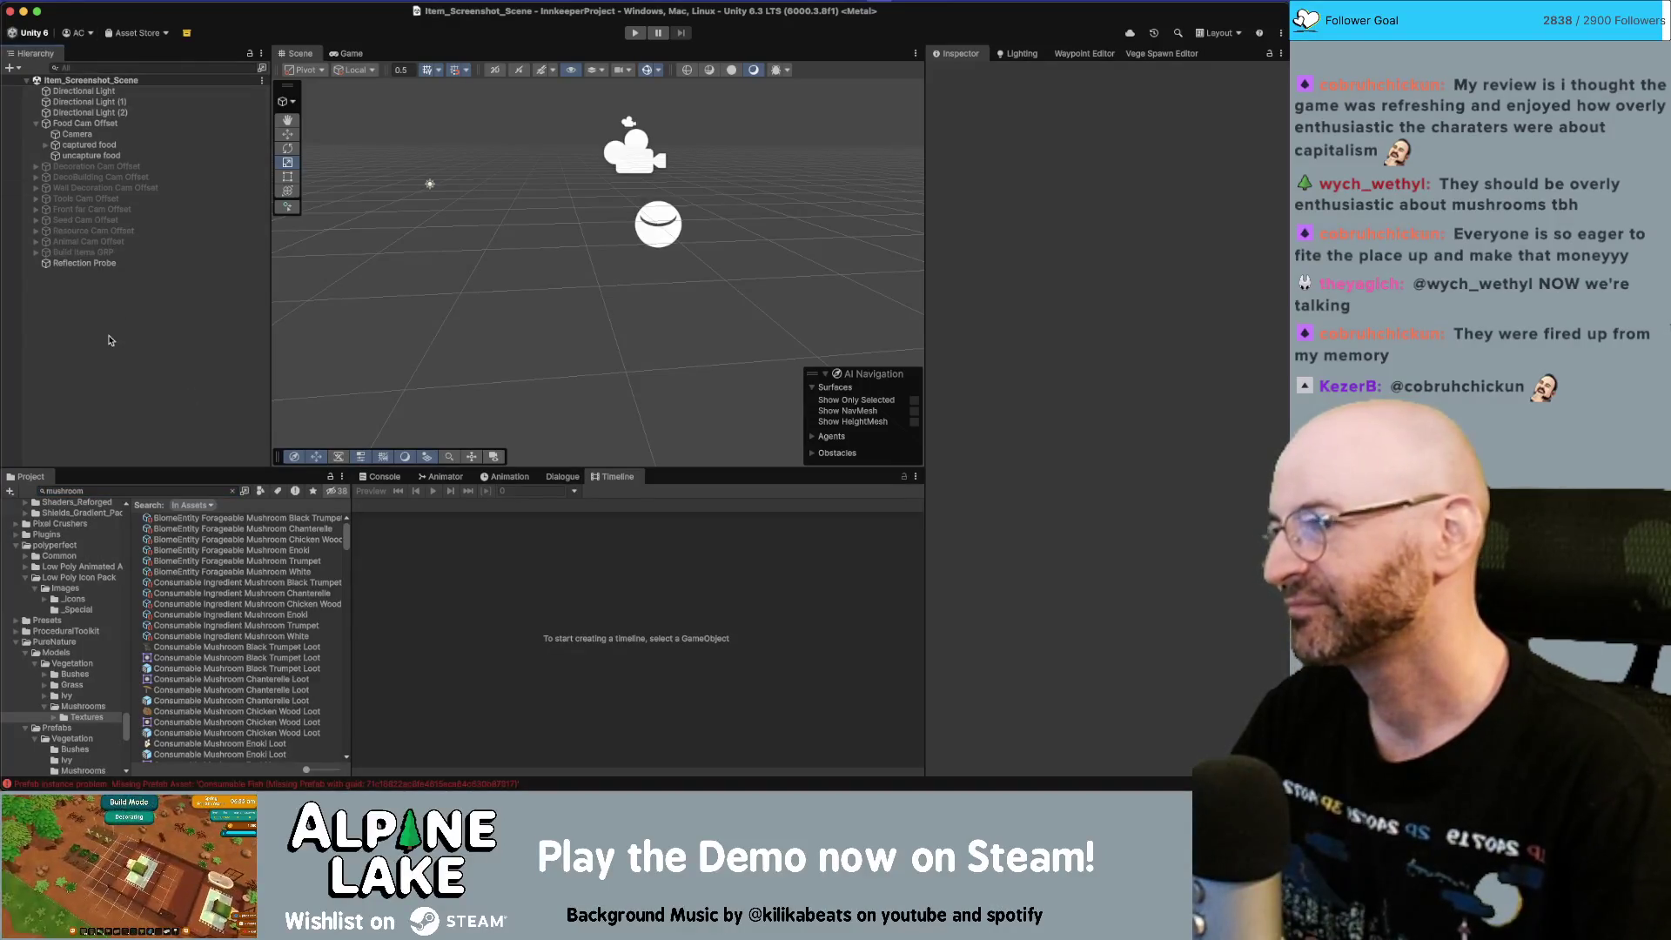
left_click_drag(271, 335, 228, 335)
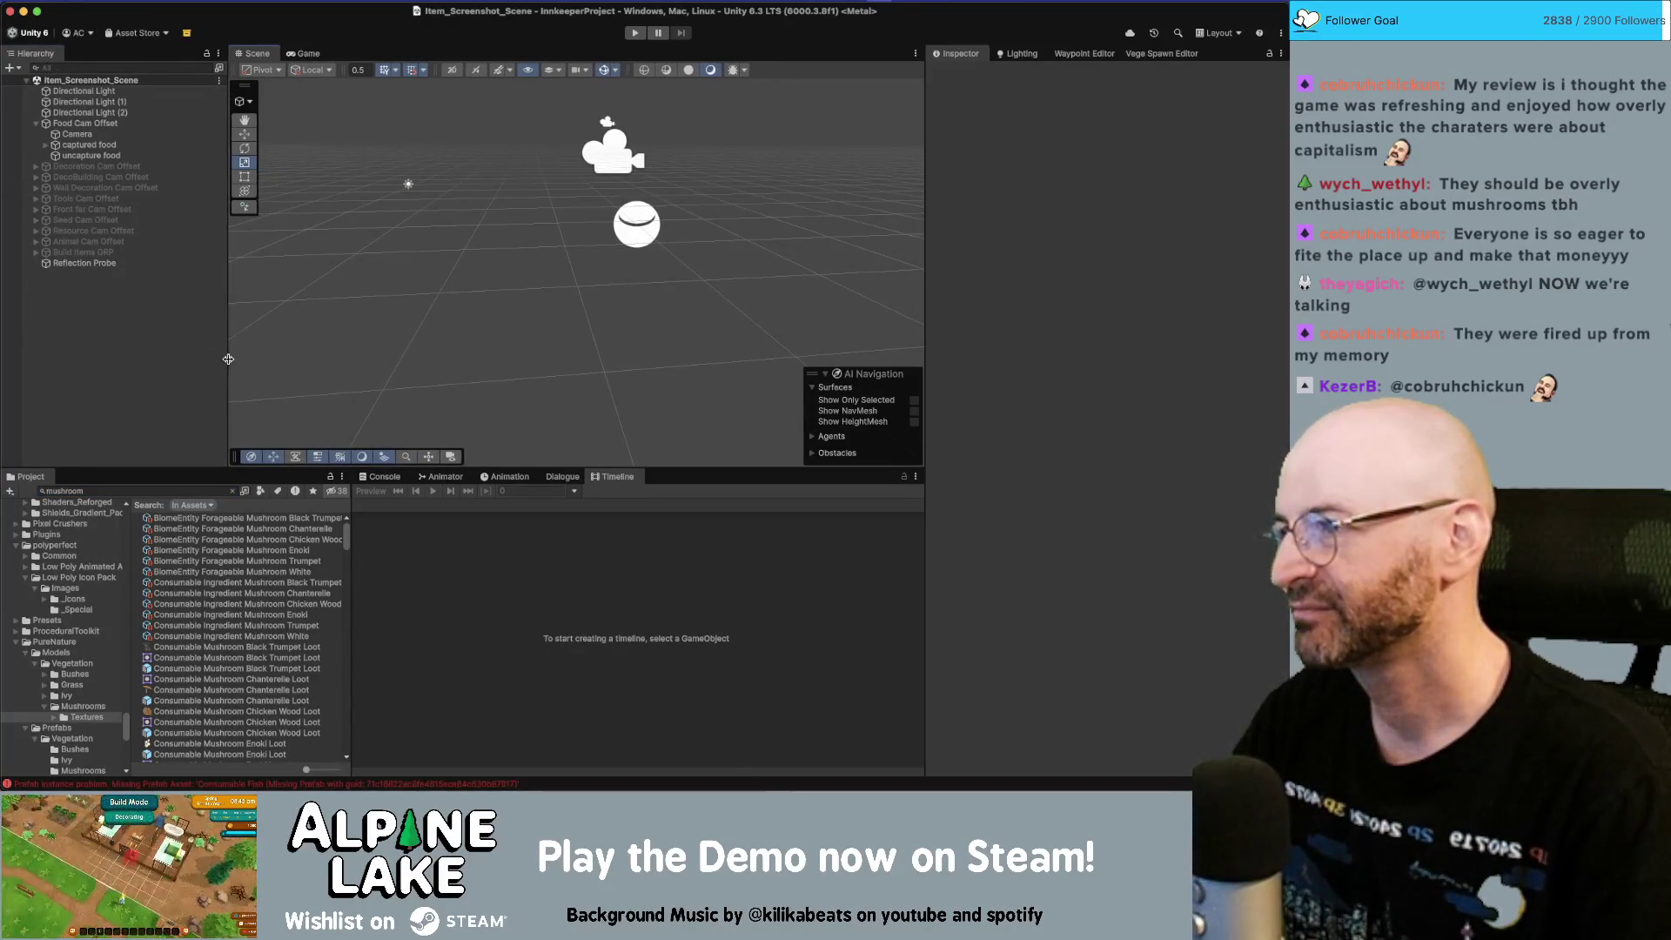
left_click(148, 489)
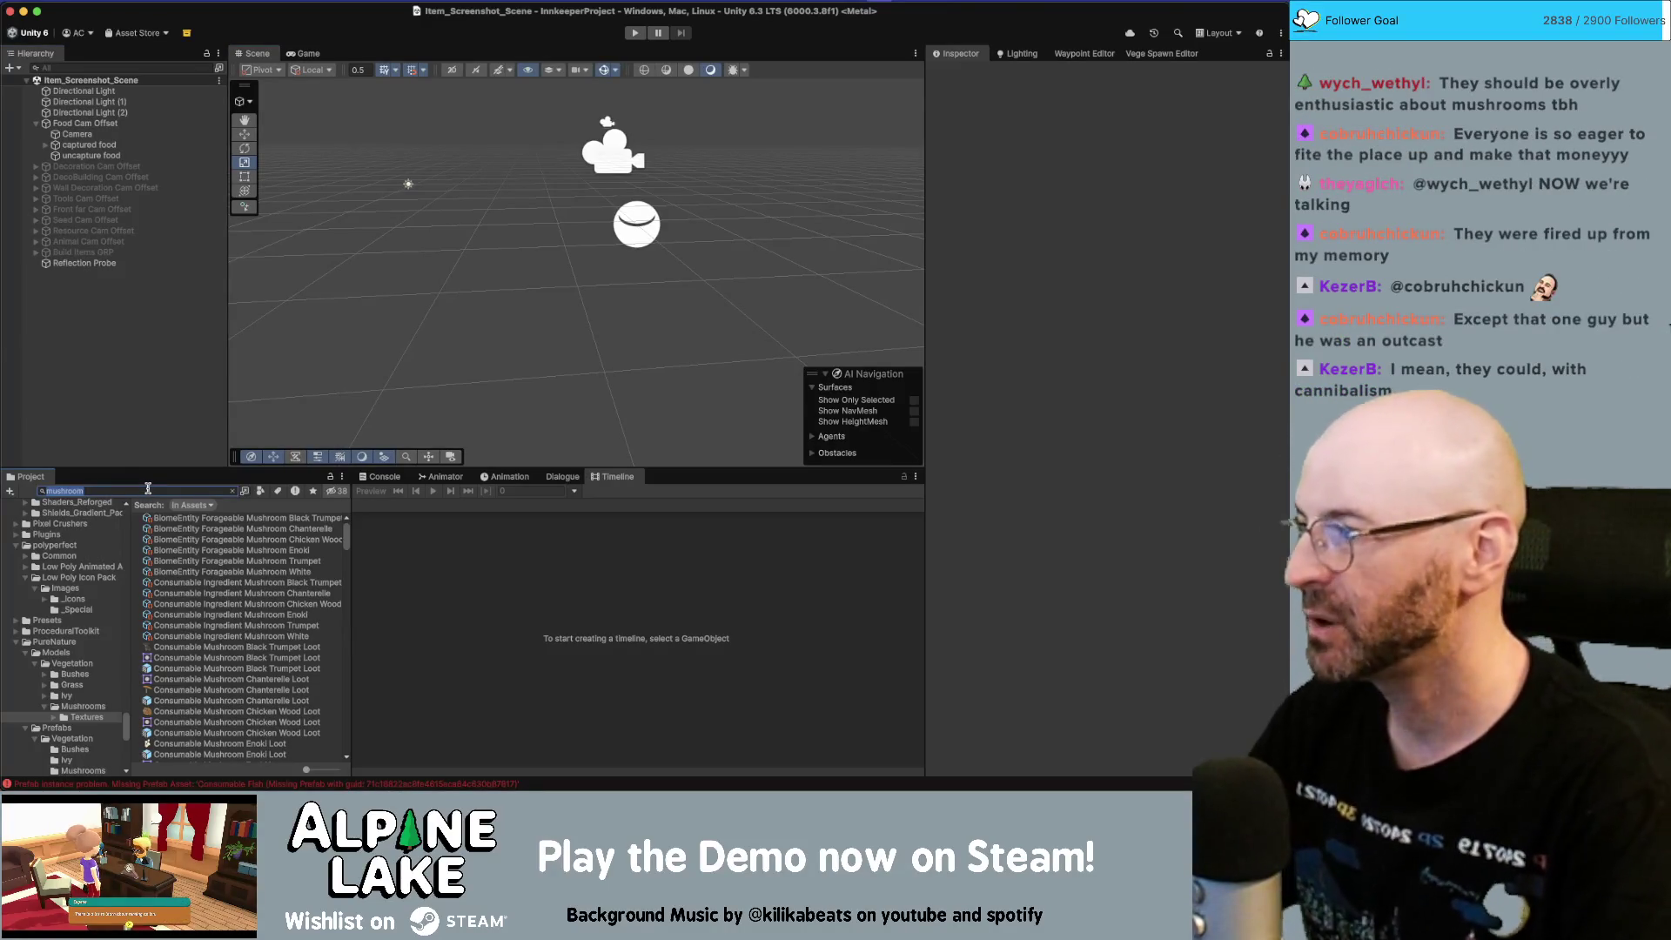
Step: Search the project for 'biome' and browse the Meadow, Inn, Redwood Forest and Pond assets
type("biome")
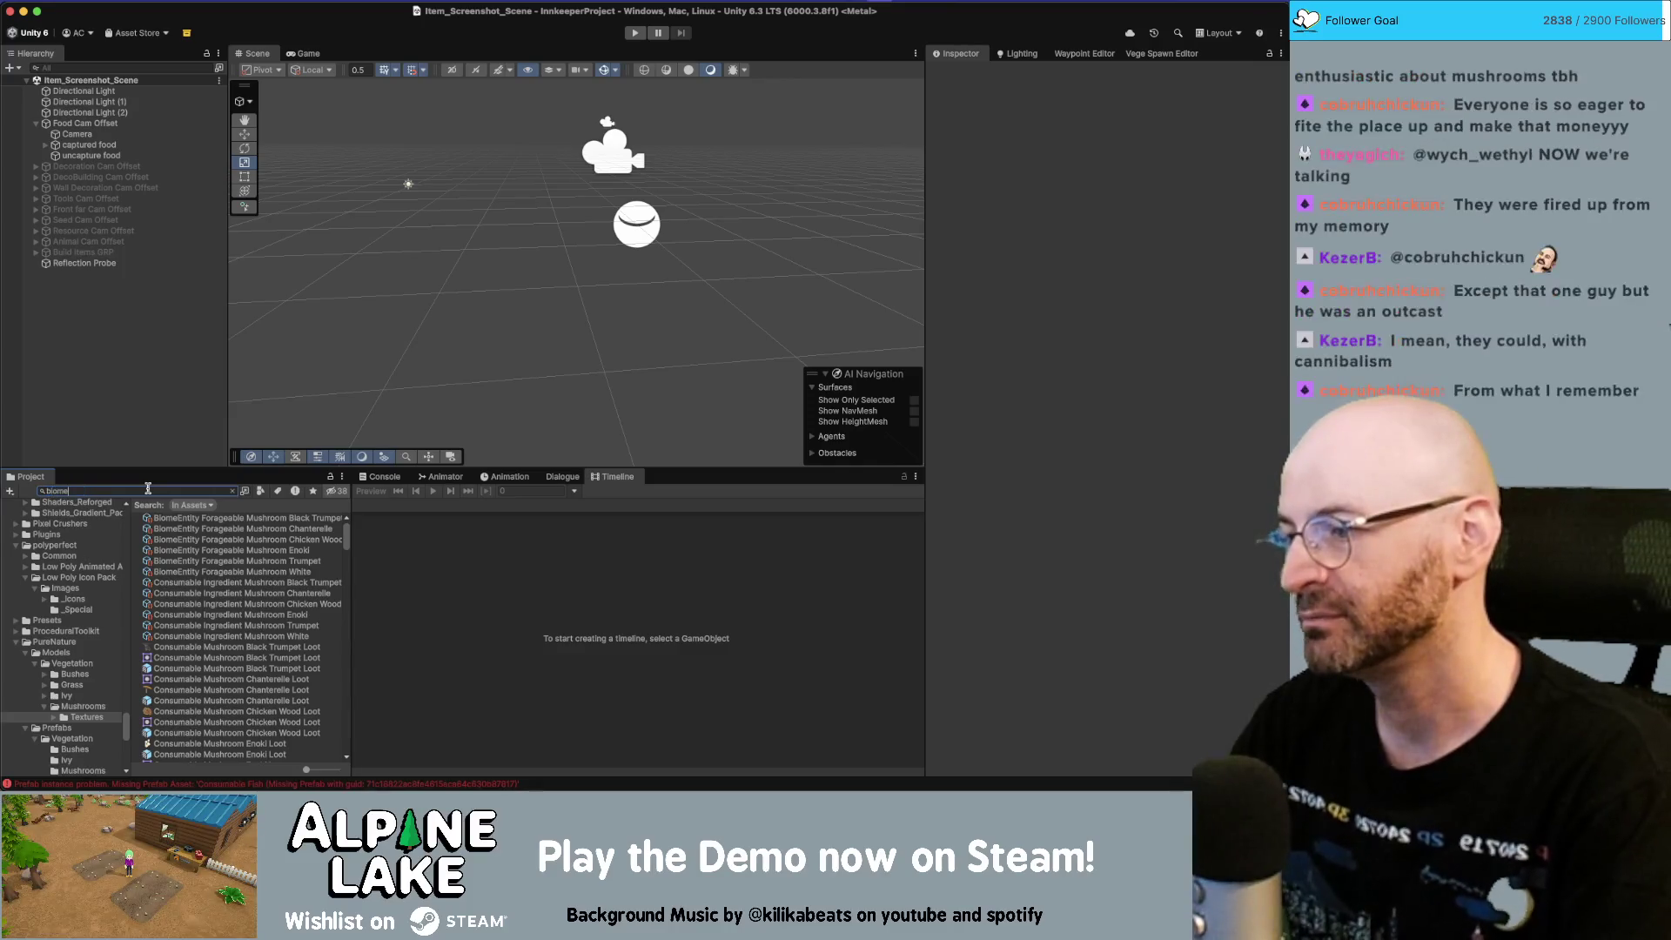
left_click(193, 560)
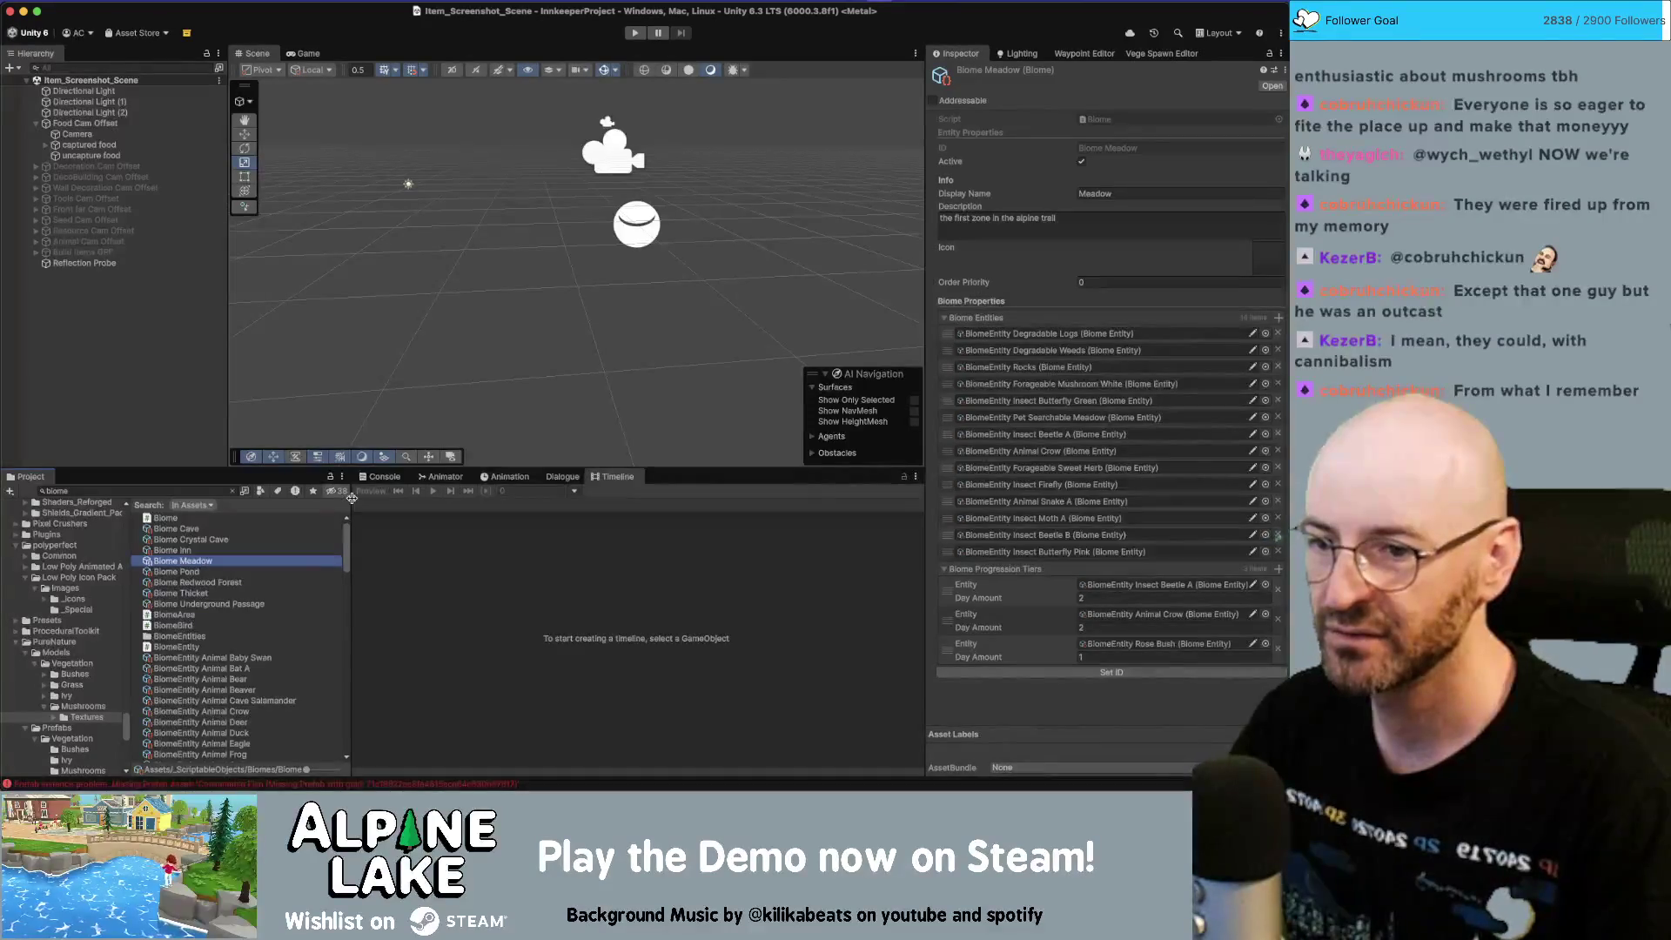
key("Up")
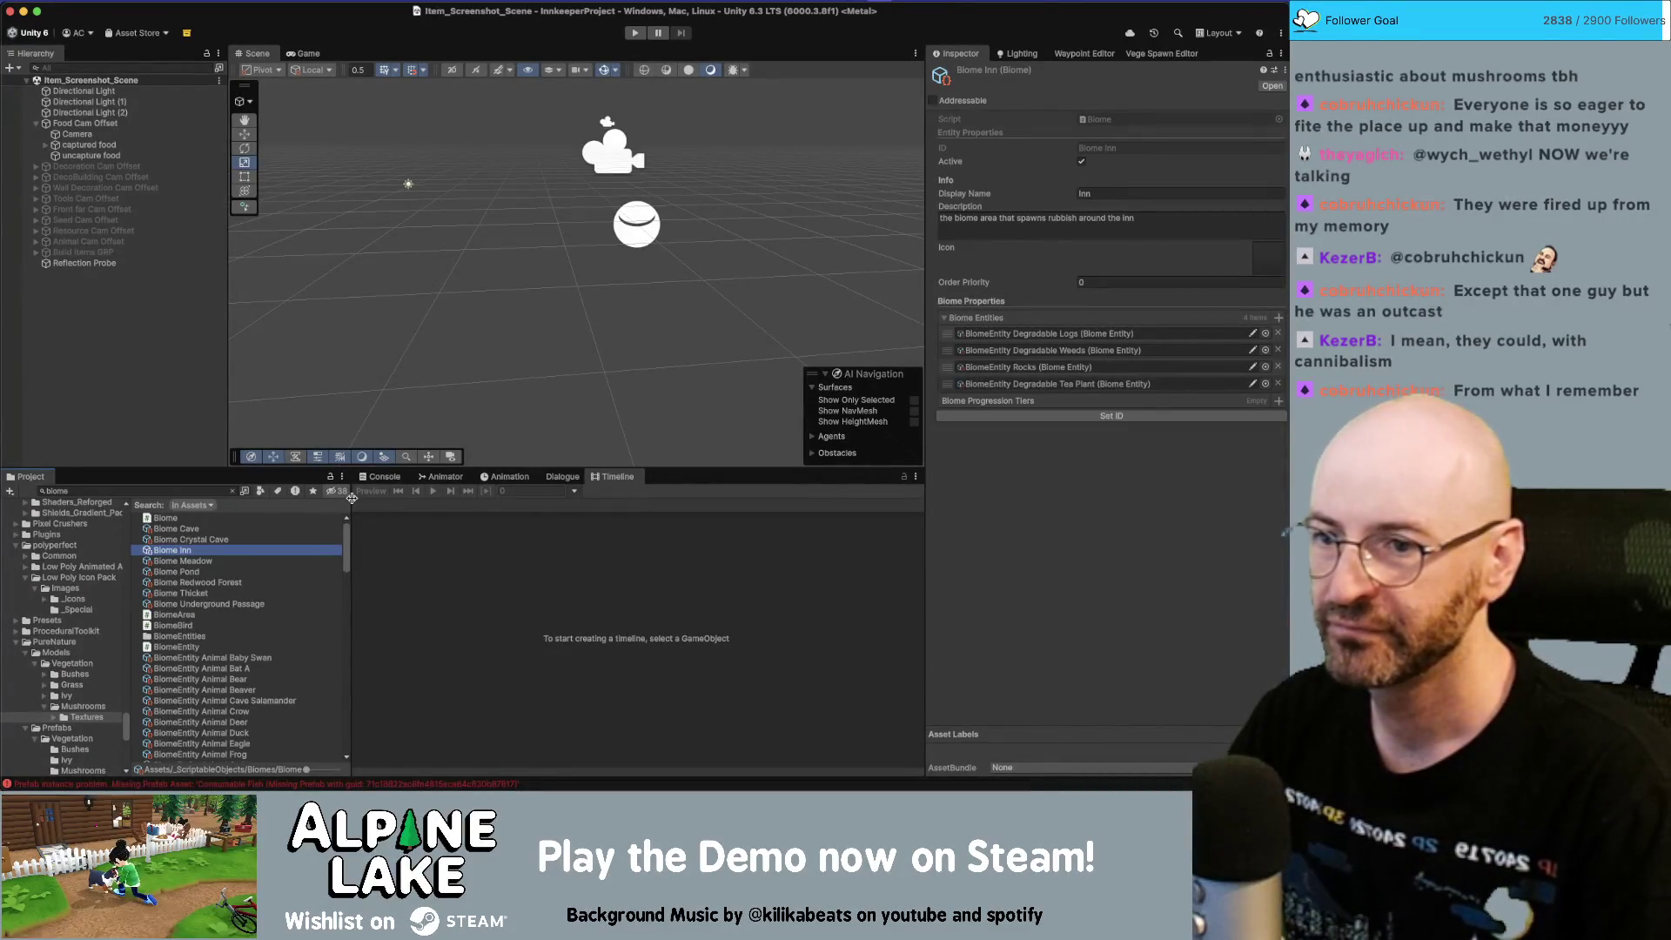
key("Down")
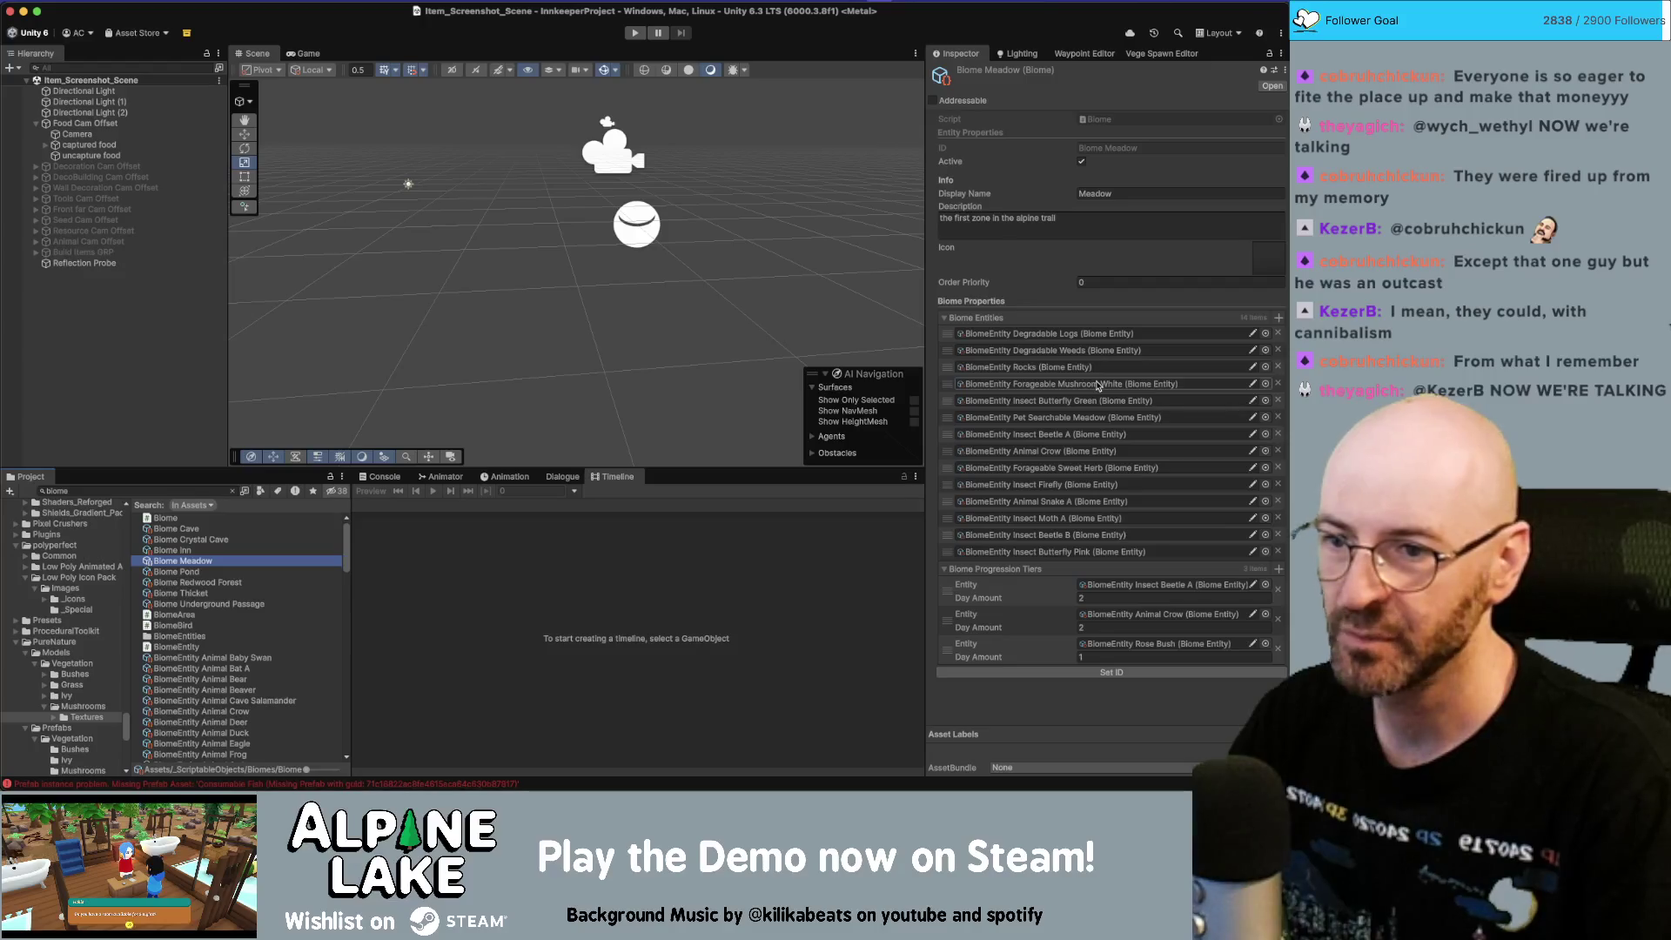
left_click(240, 582)
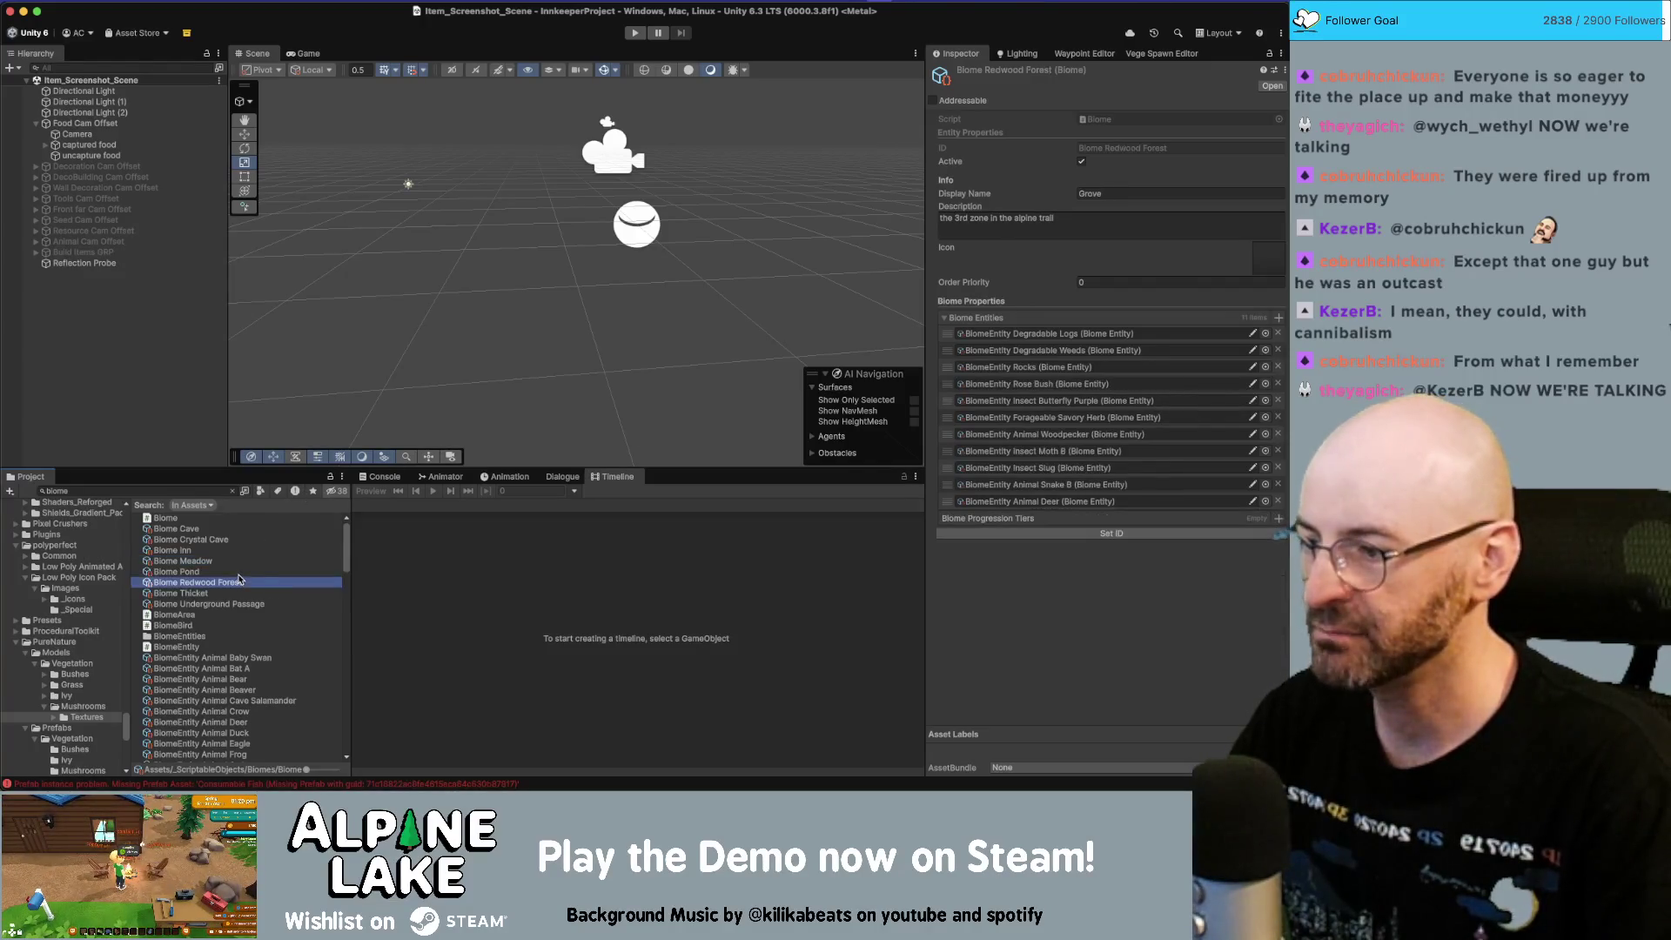
key("Up")
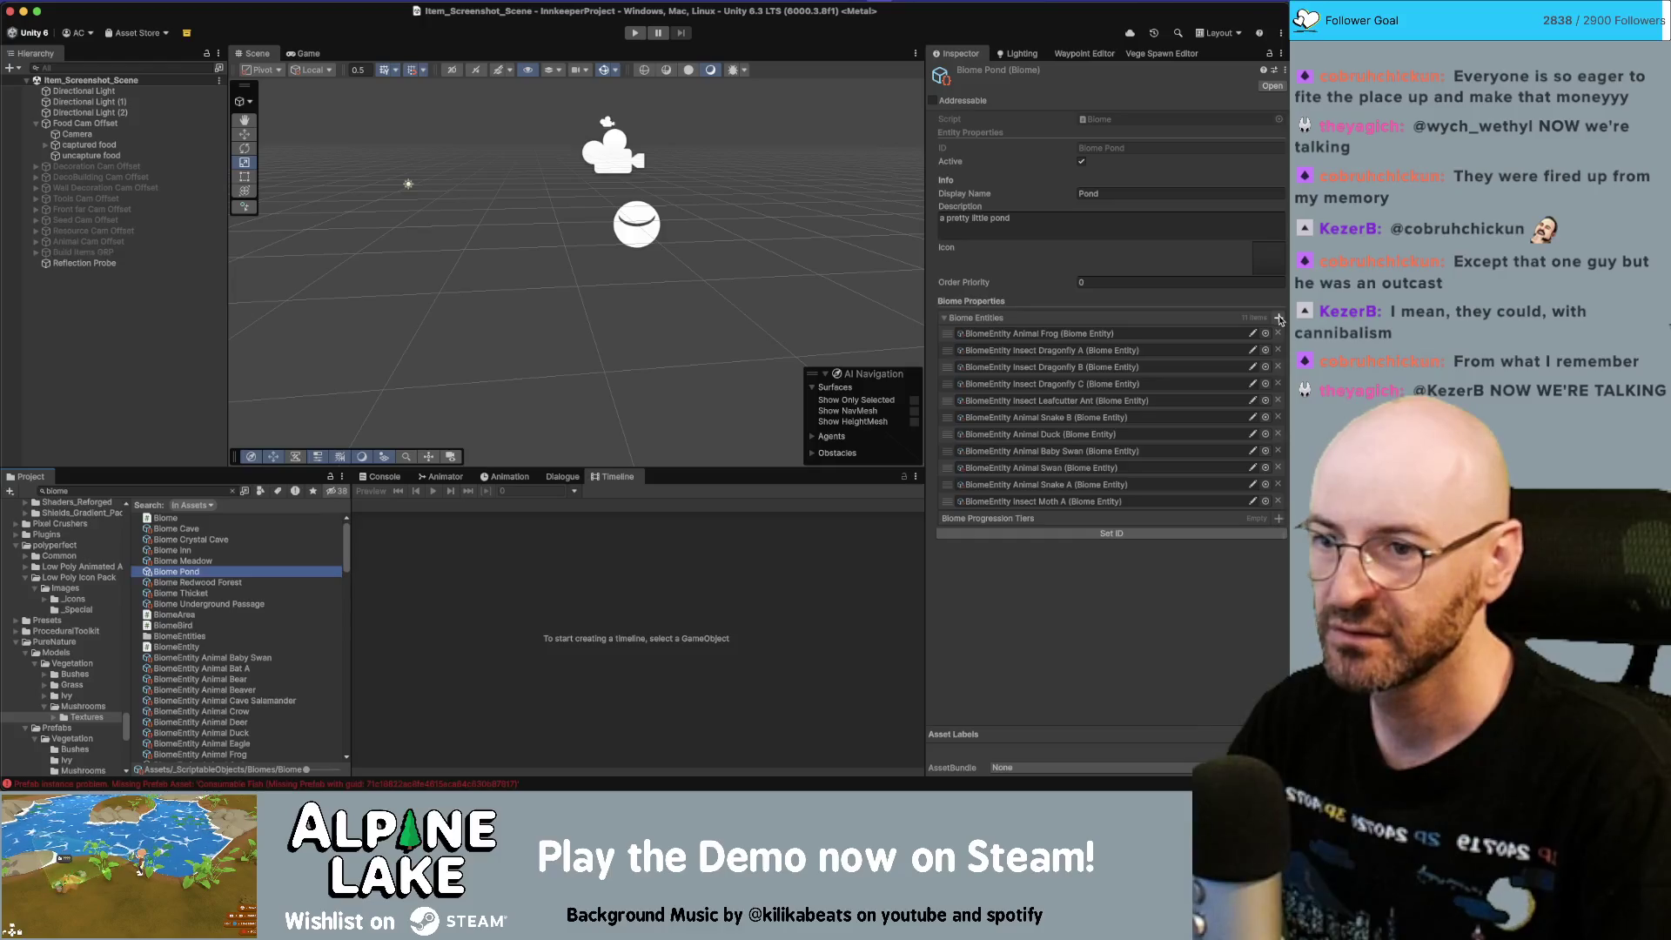
Step: Add BiomeEntity Forageable Mushroom Trumpet to the Biome Pond's Biome Entities list
left_click(1278, 318)
type("or")
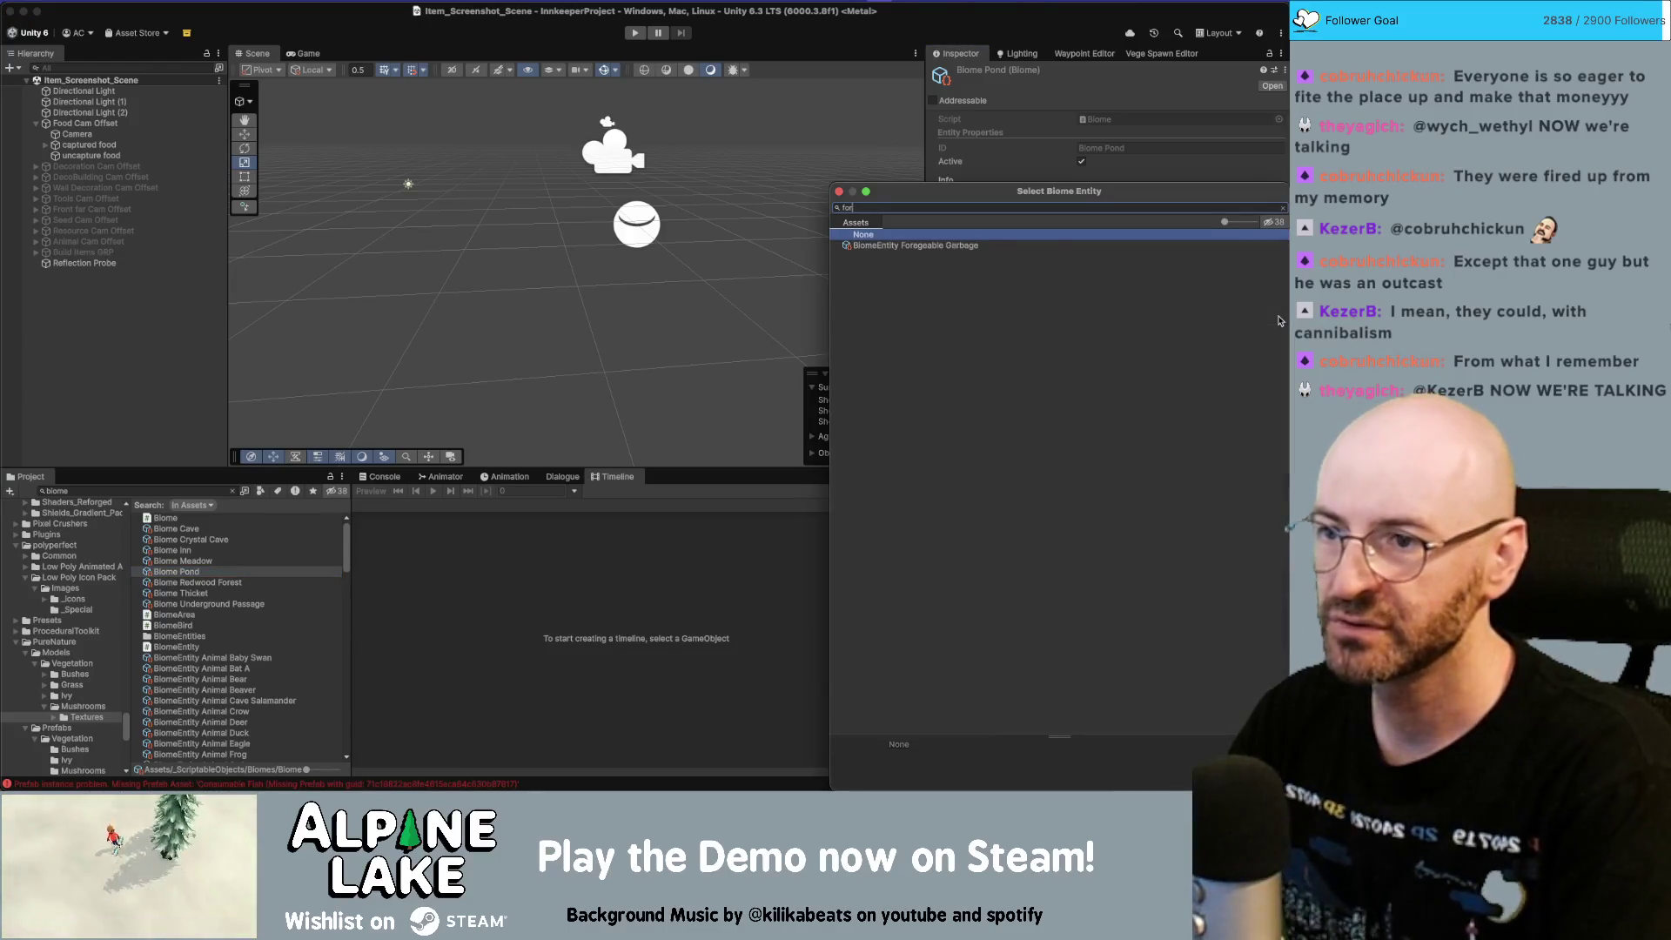
type("ageable")
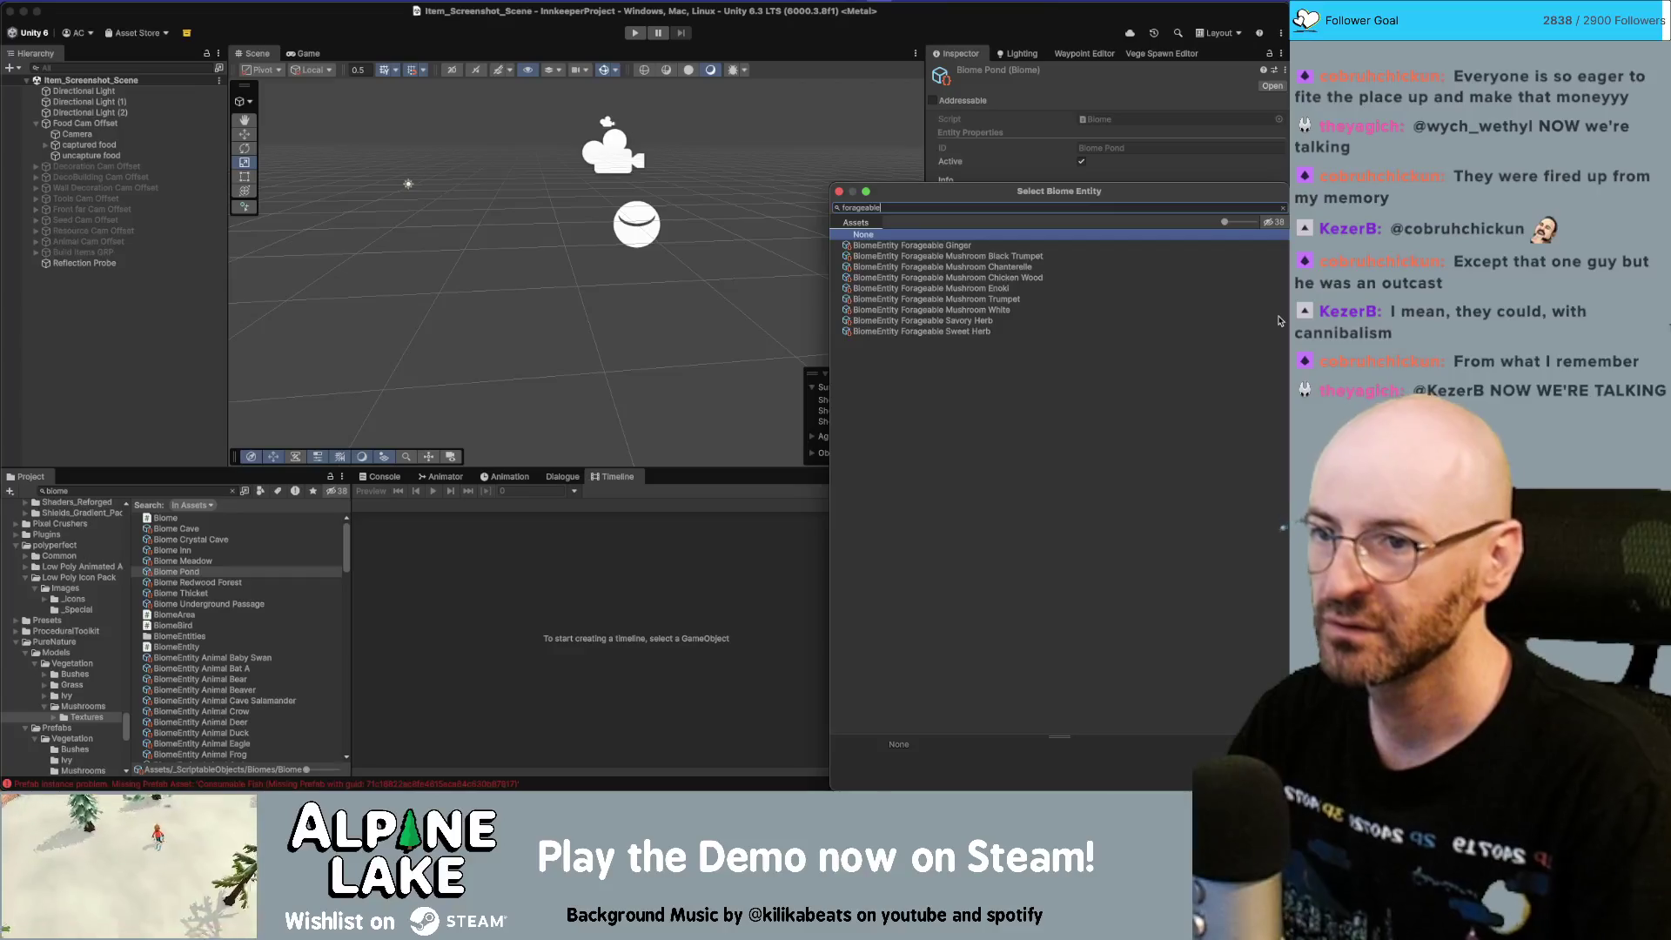
key("Down")
key("Down")
key("Down")
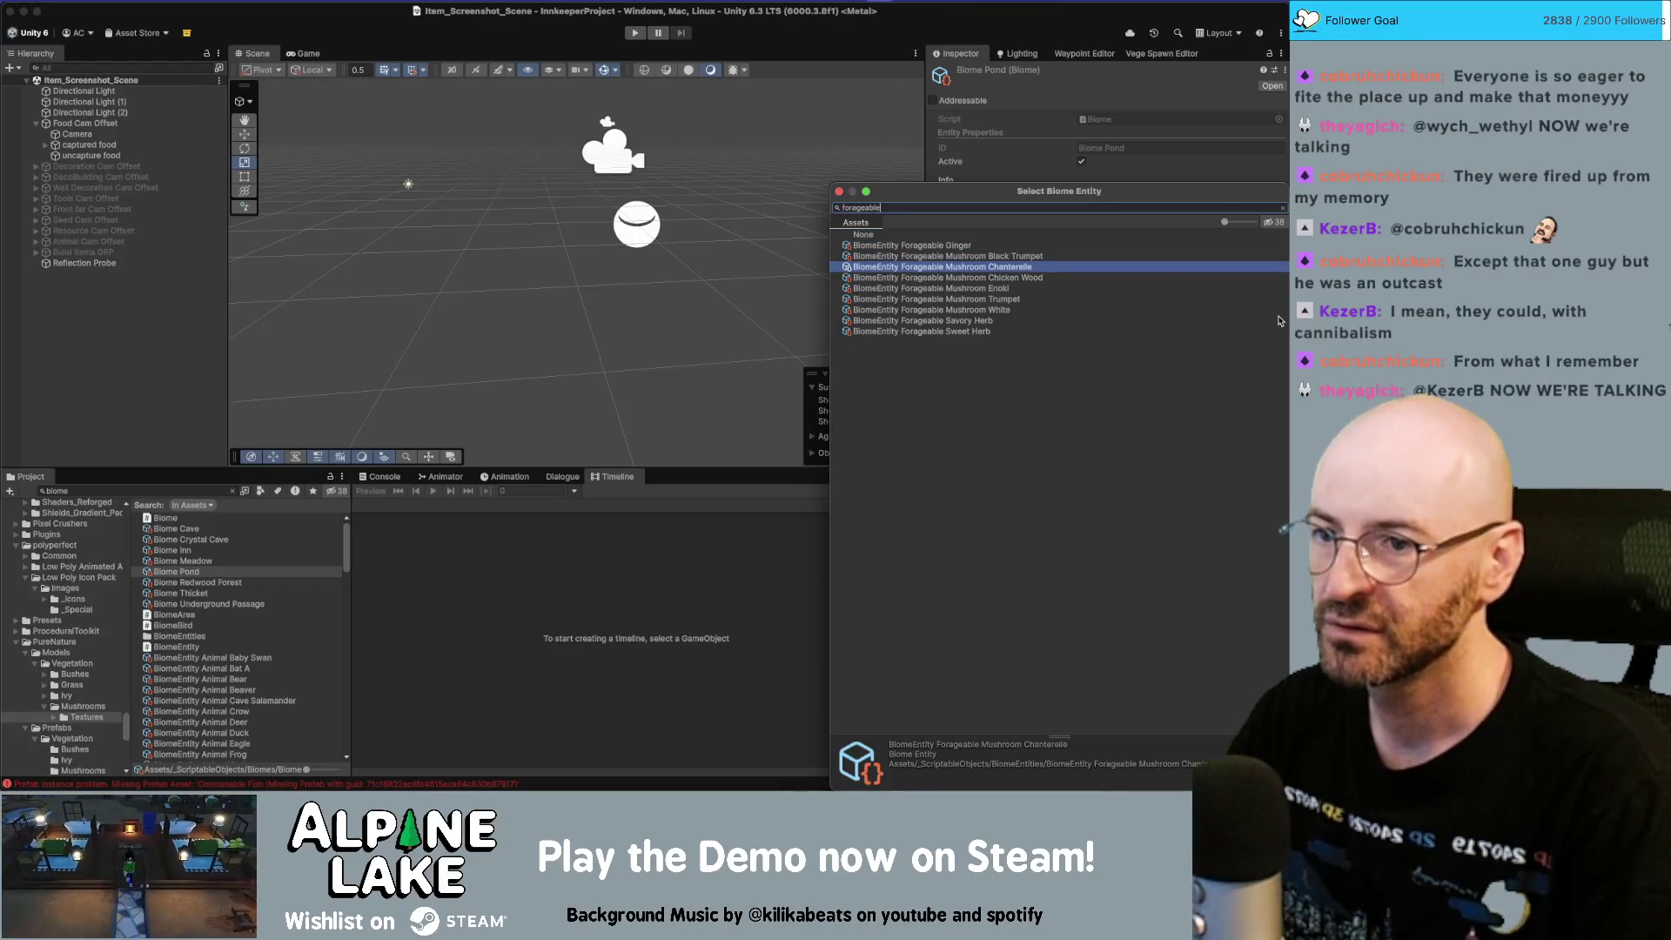
key("Down")
key("Down")
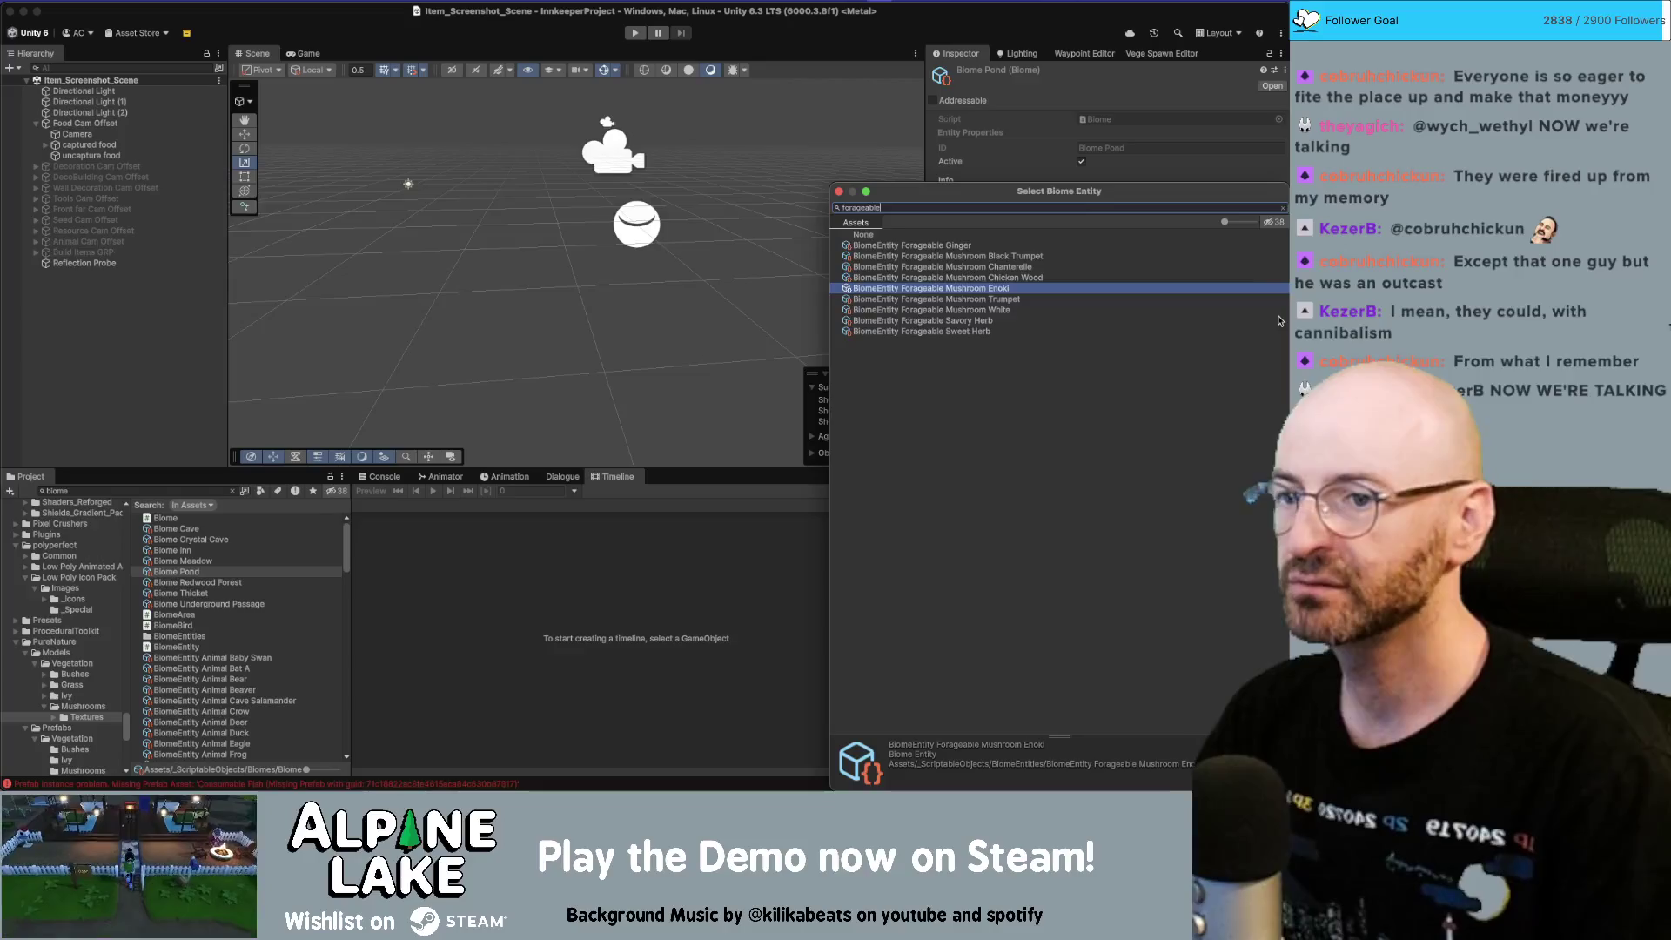
key("Down")
key("Return")
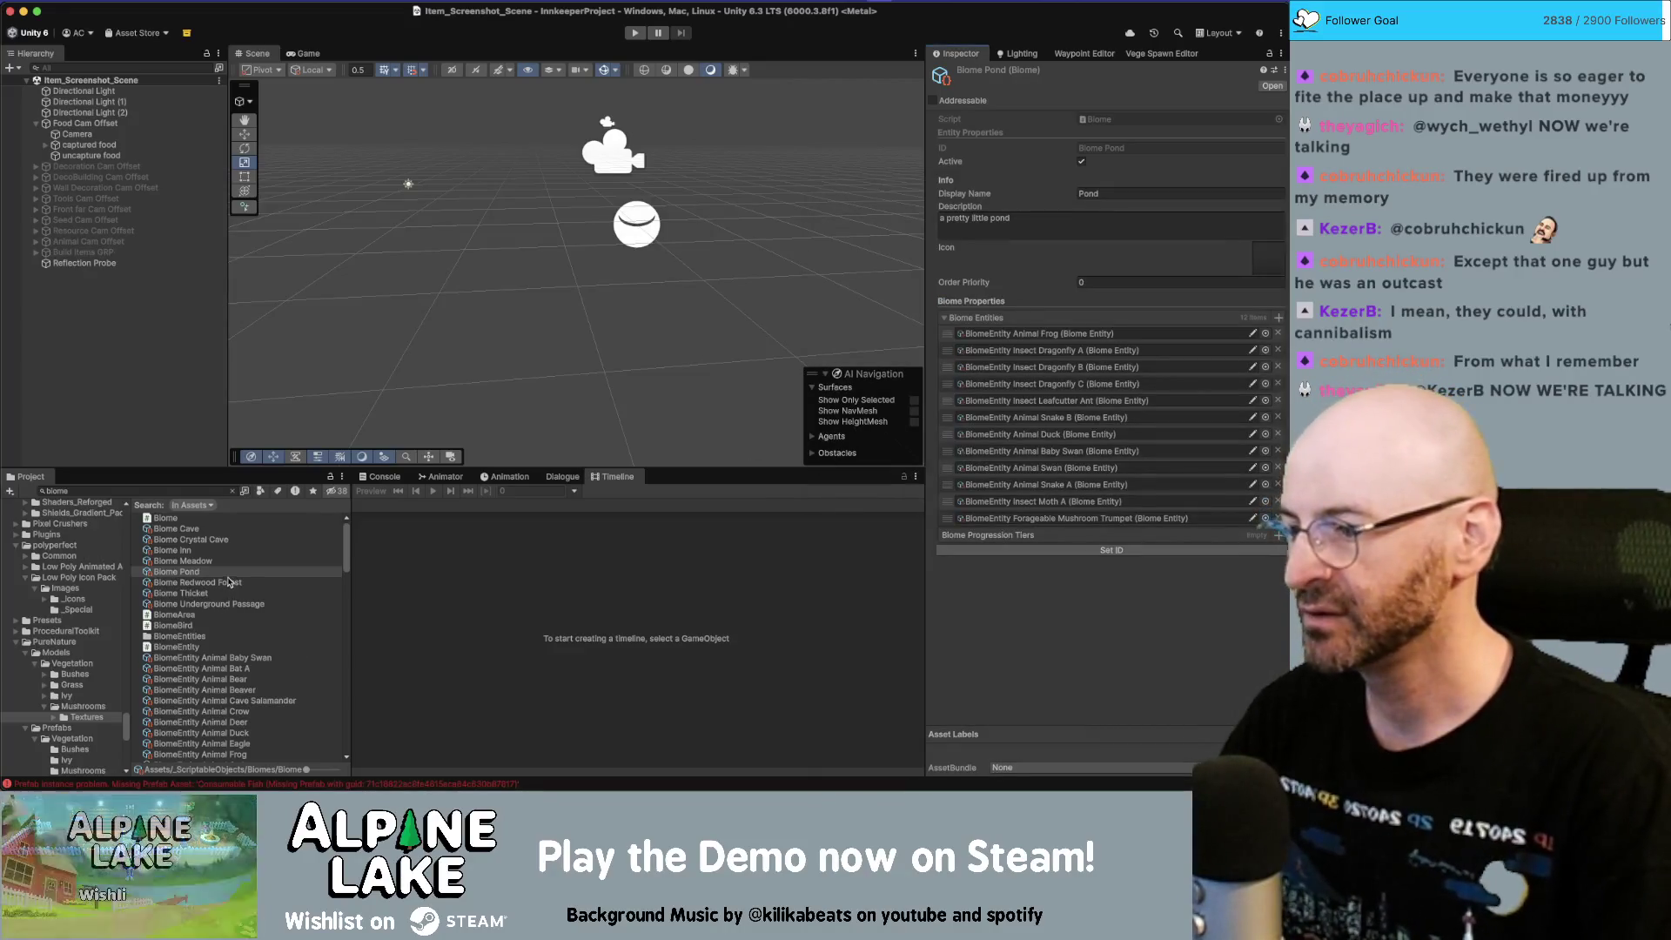
Step: Add Mushroom Enoki to Biome Redwood Forest's Biome Entities
left_click(229, 582)
left_click(1276, 322)
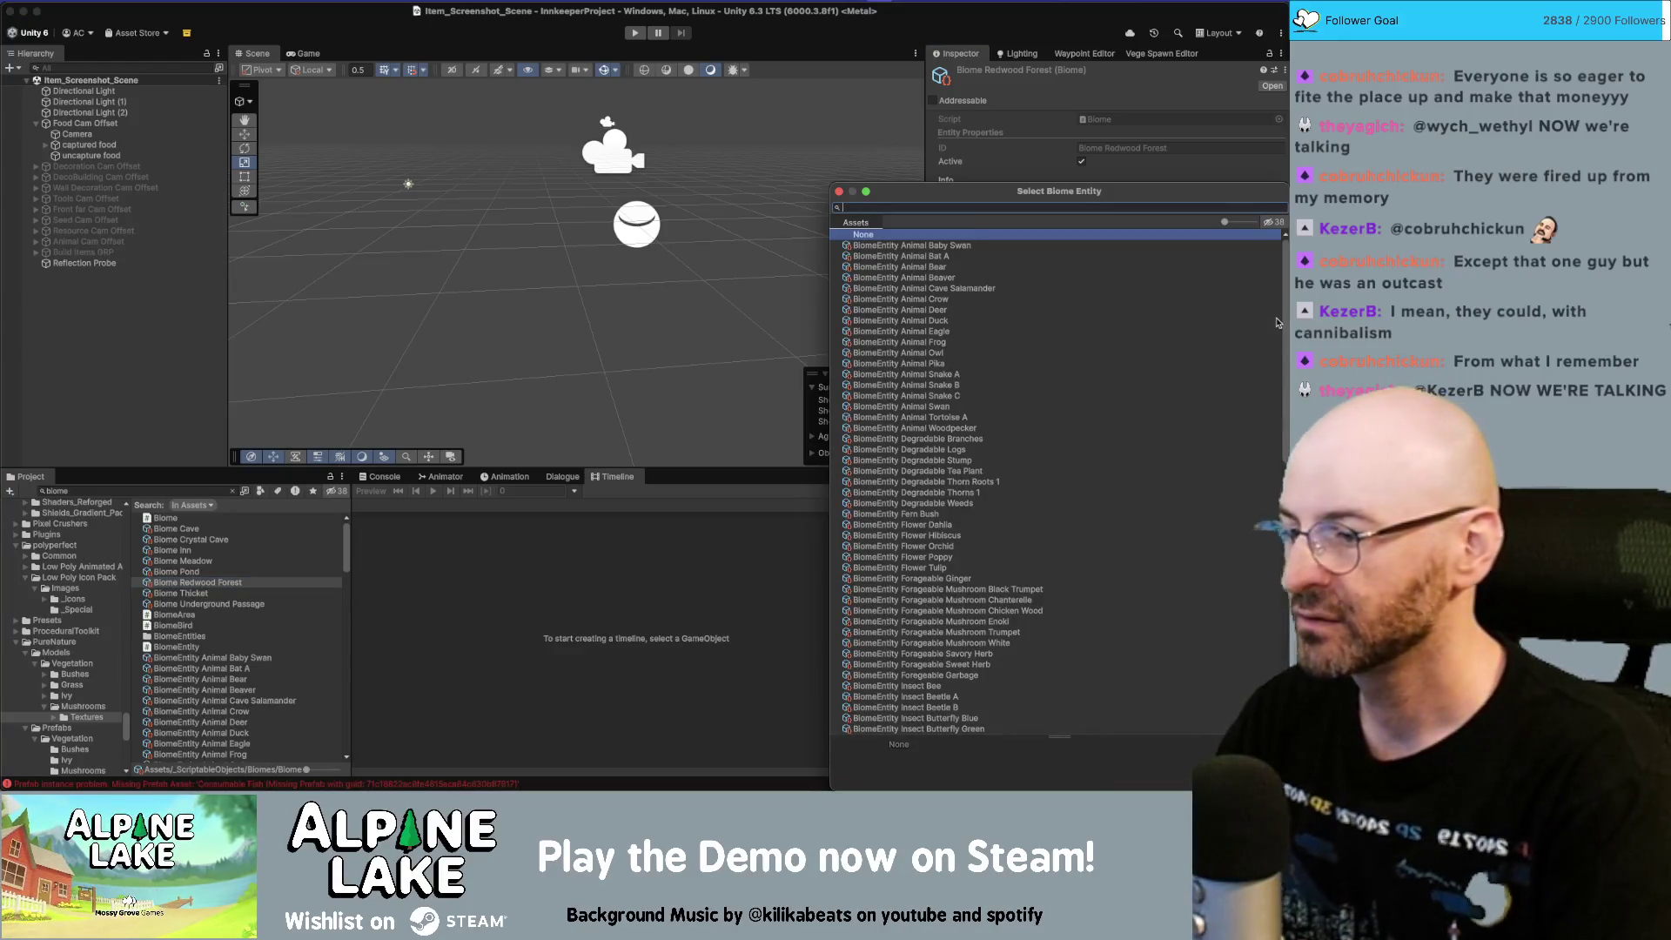
type("enoki")
key("Down")
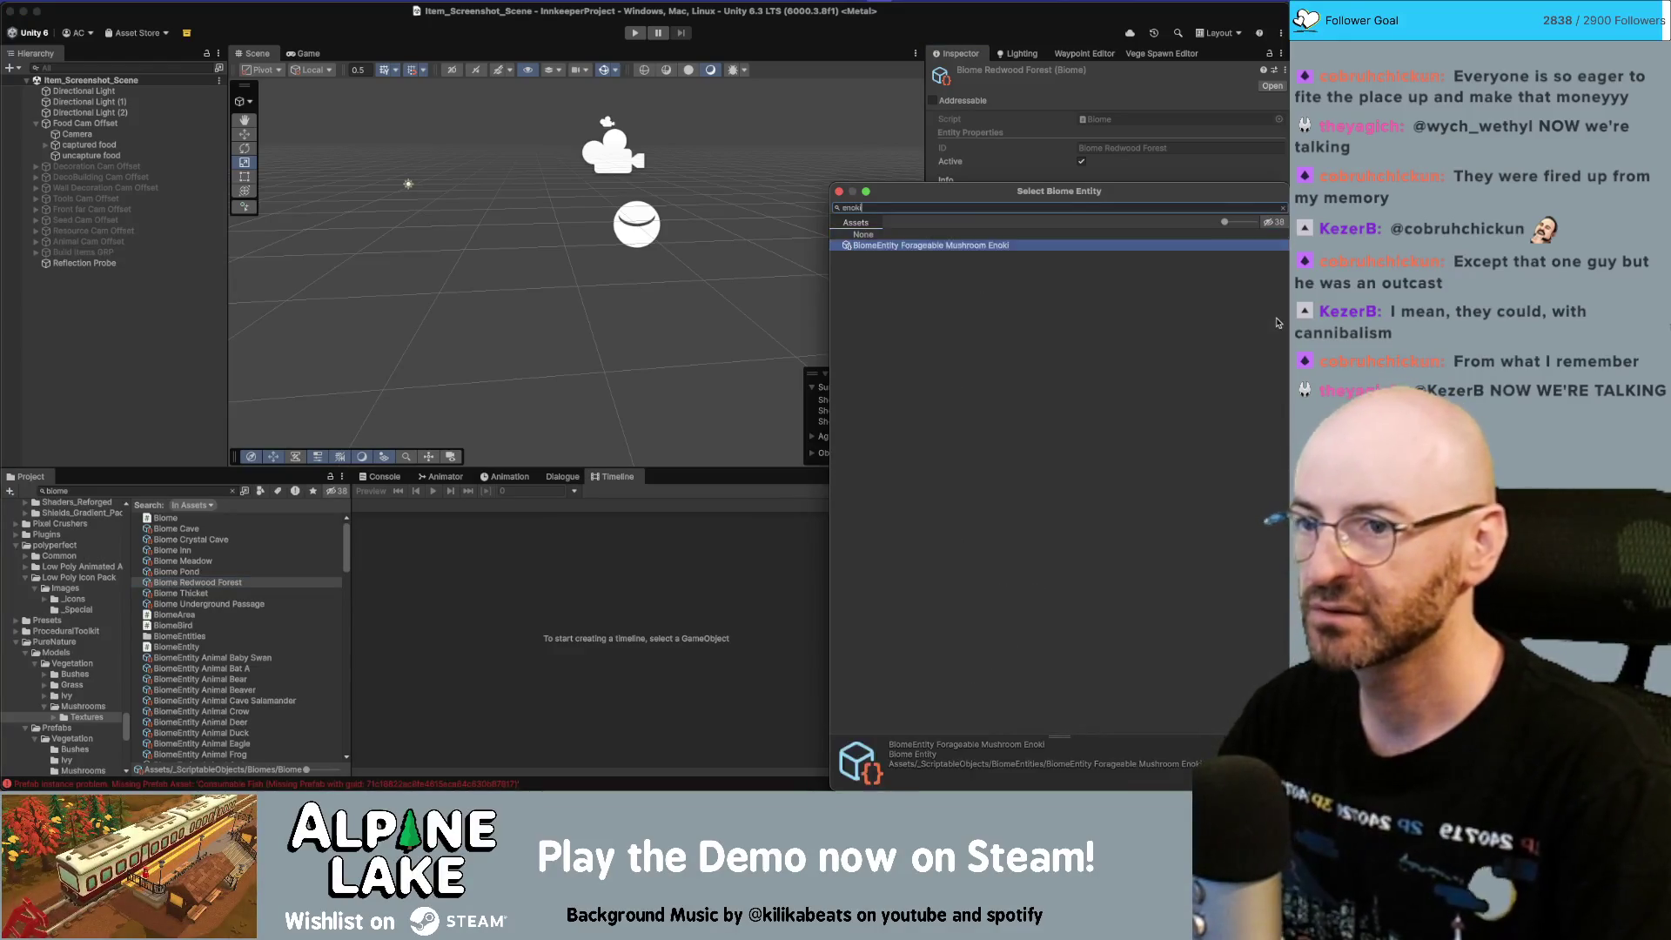
key("Return")
Step: Add Mushroom Black Trumpet to Biome Thicket's Biome Entities
left_click(242, 594)
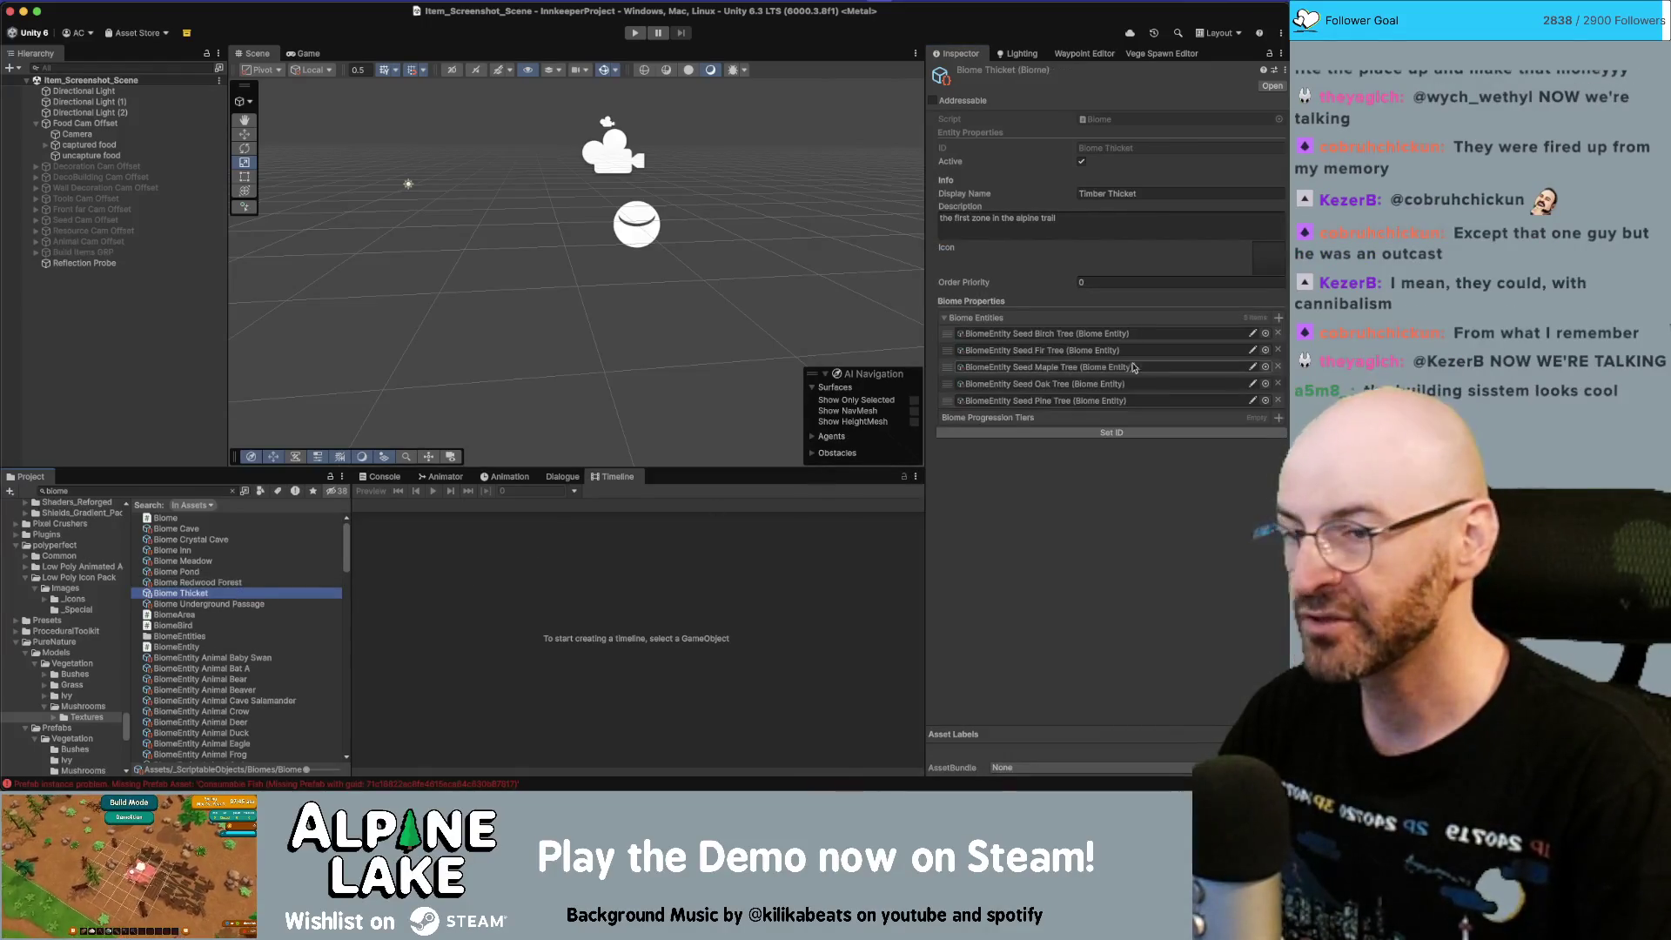
left_click(1279, 319)
type("black")
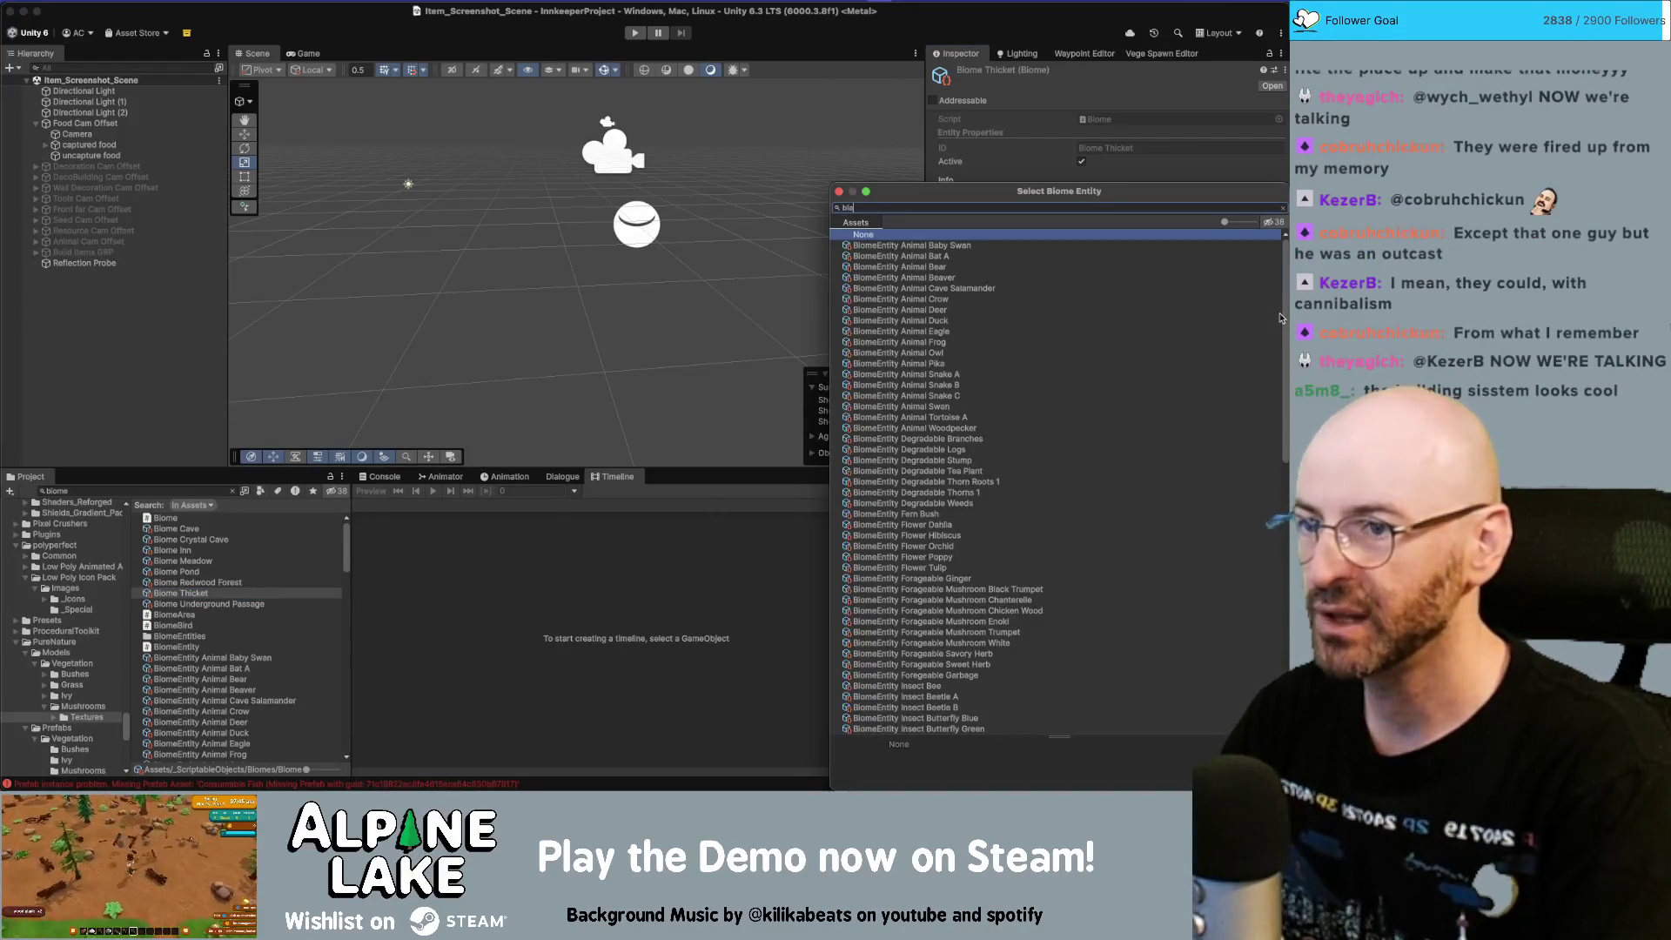
key("Down")
key("Return")
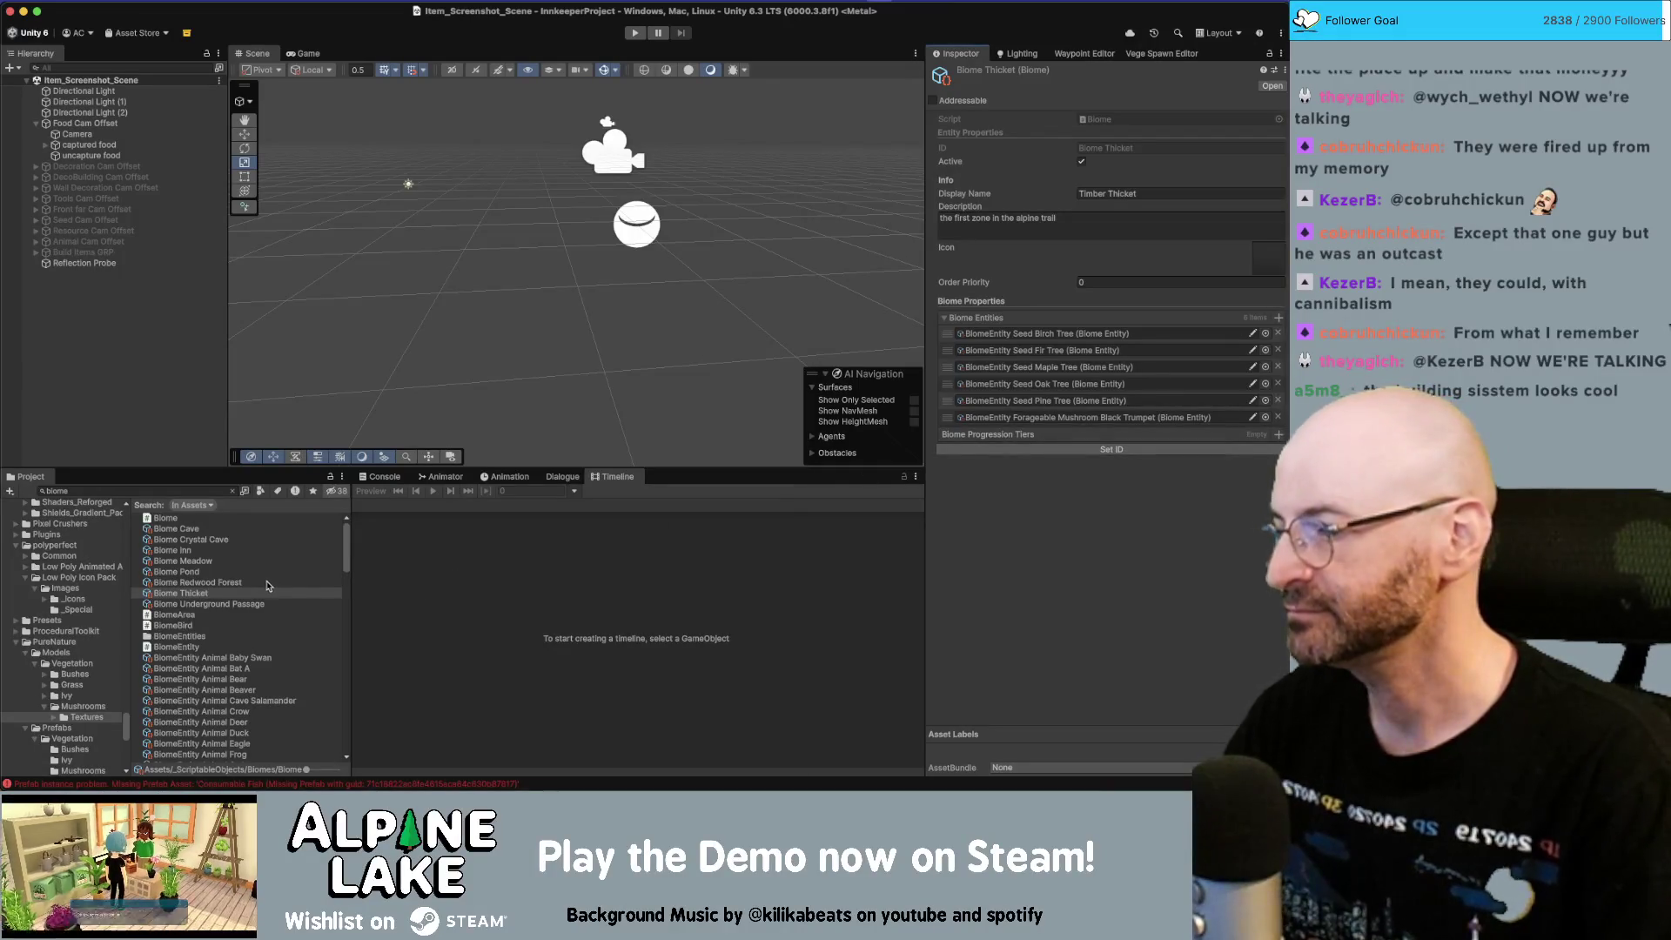
Step: Add Forageable Mushroom Chanterelle to Biome Underground Passage's Biome Entities
left_click(252, 605)
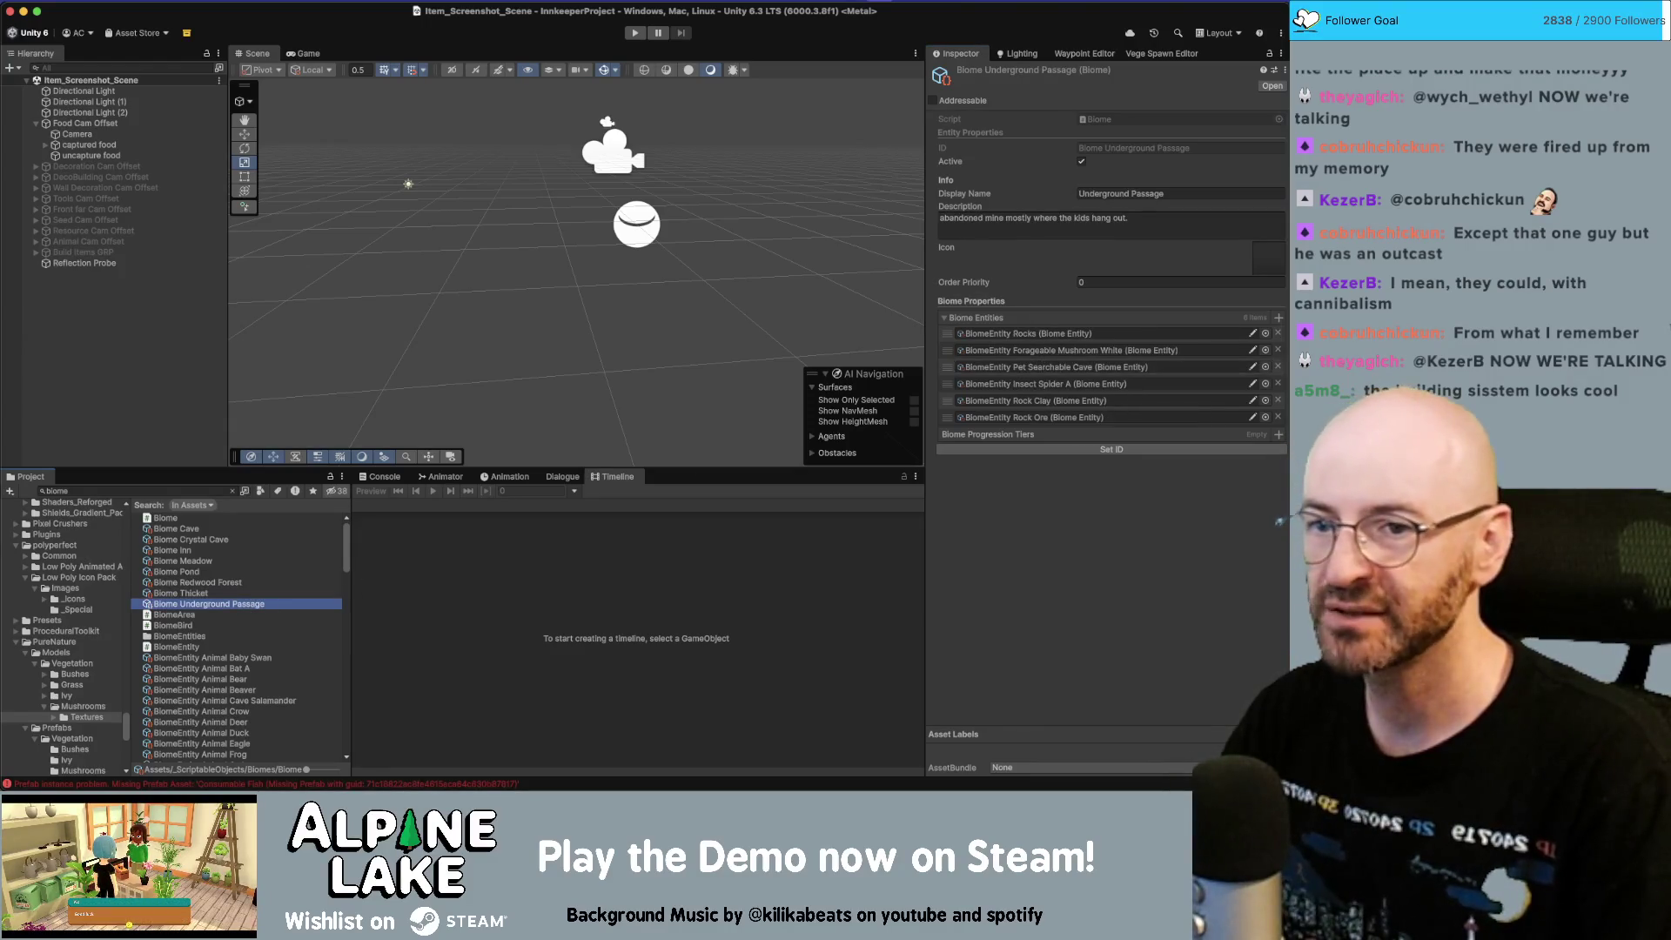
left_click(1278, 318)
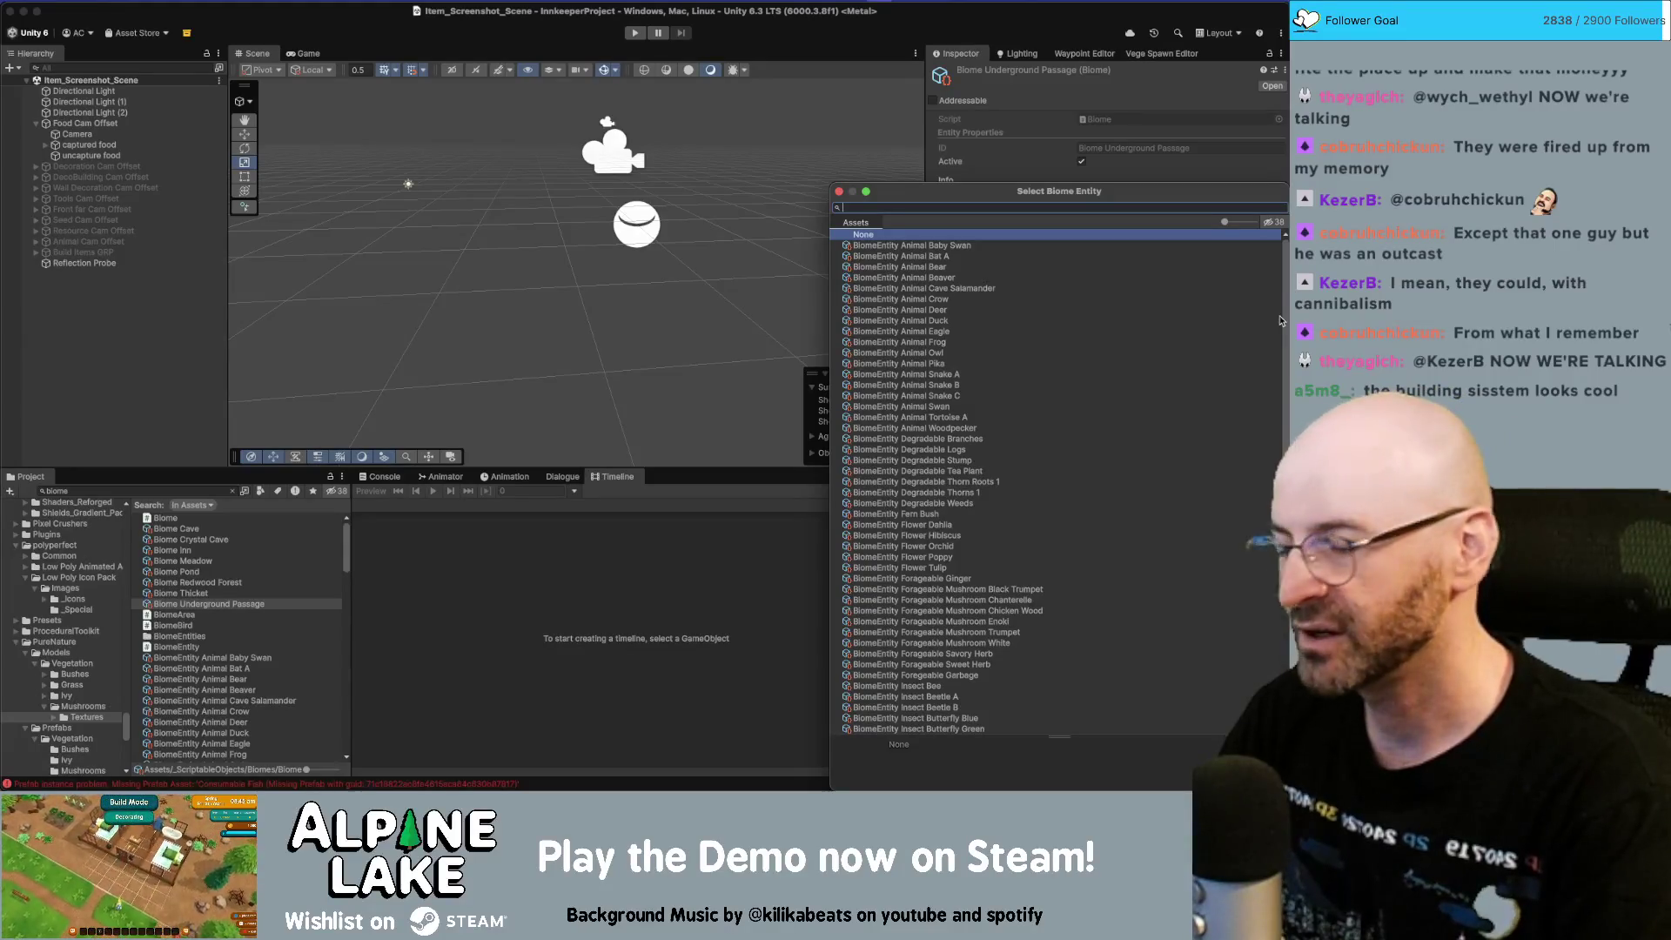
type("forage")
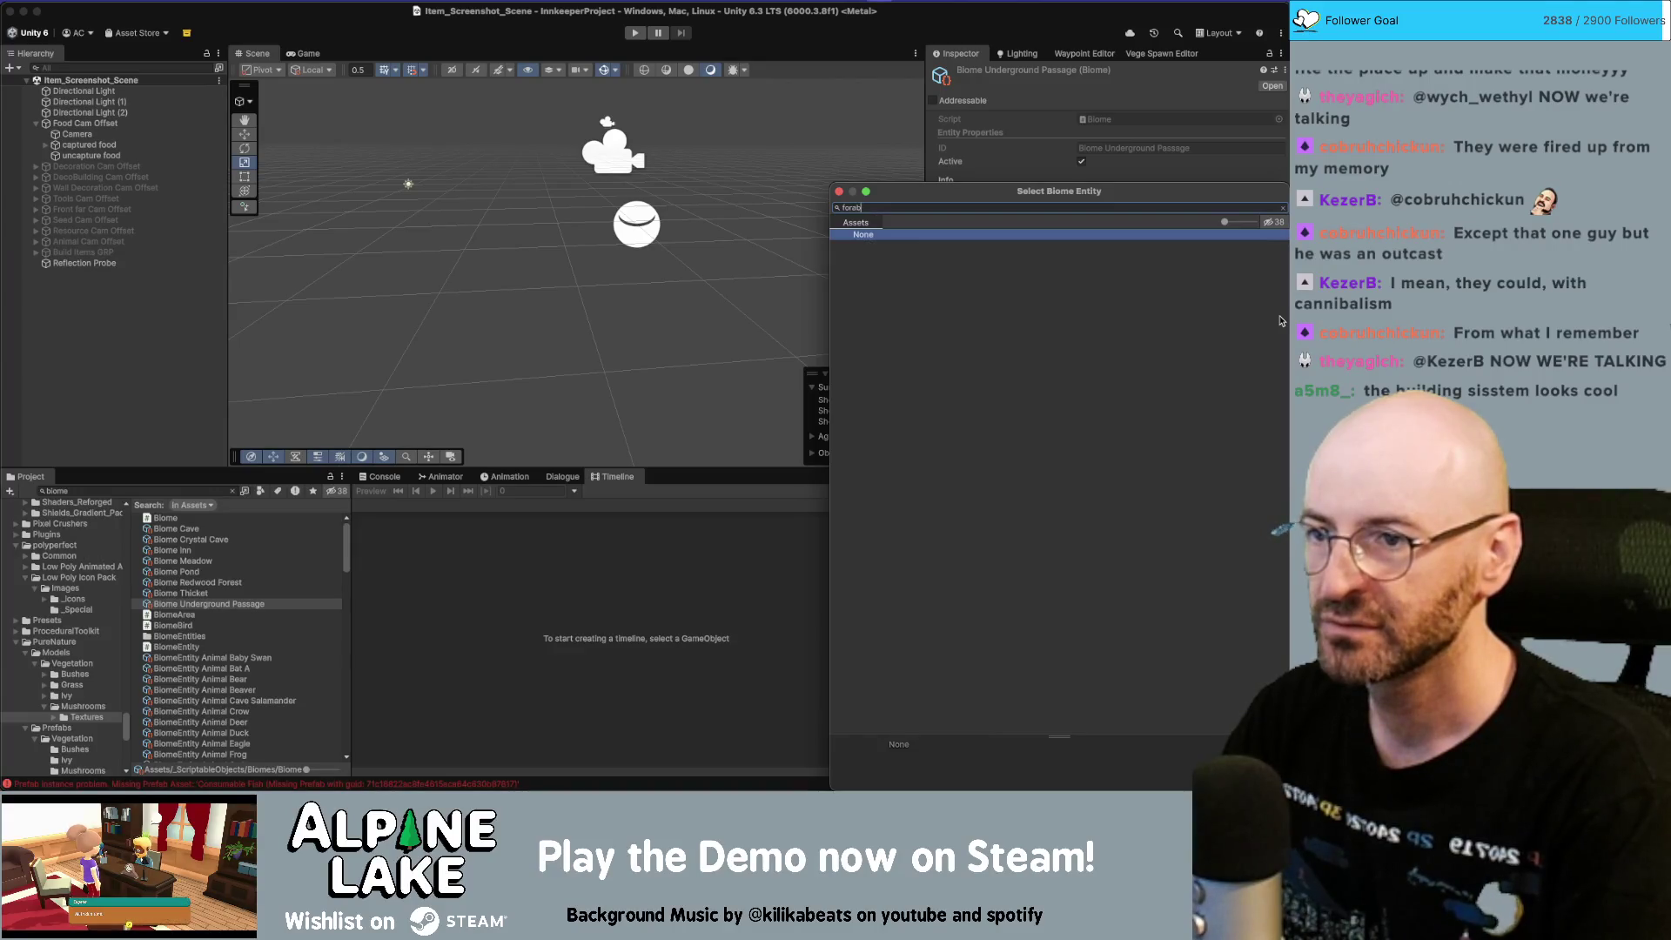
type("r")
key("BackSpace")
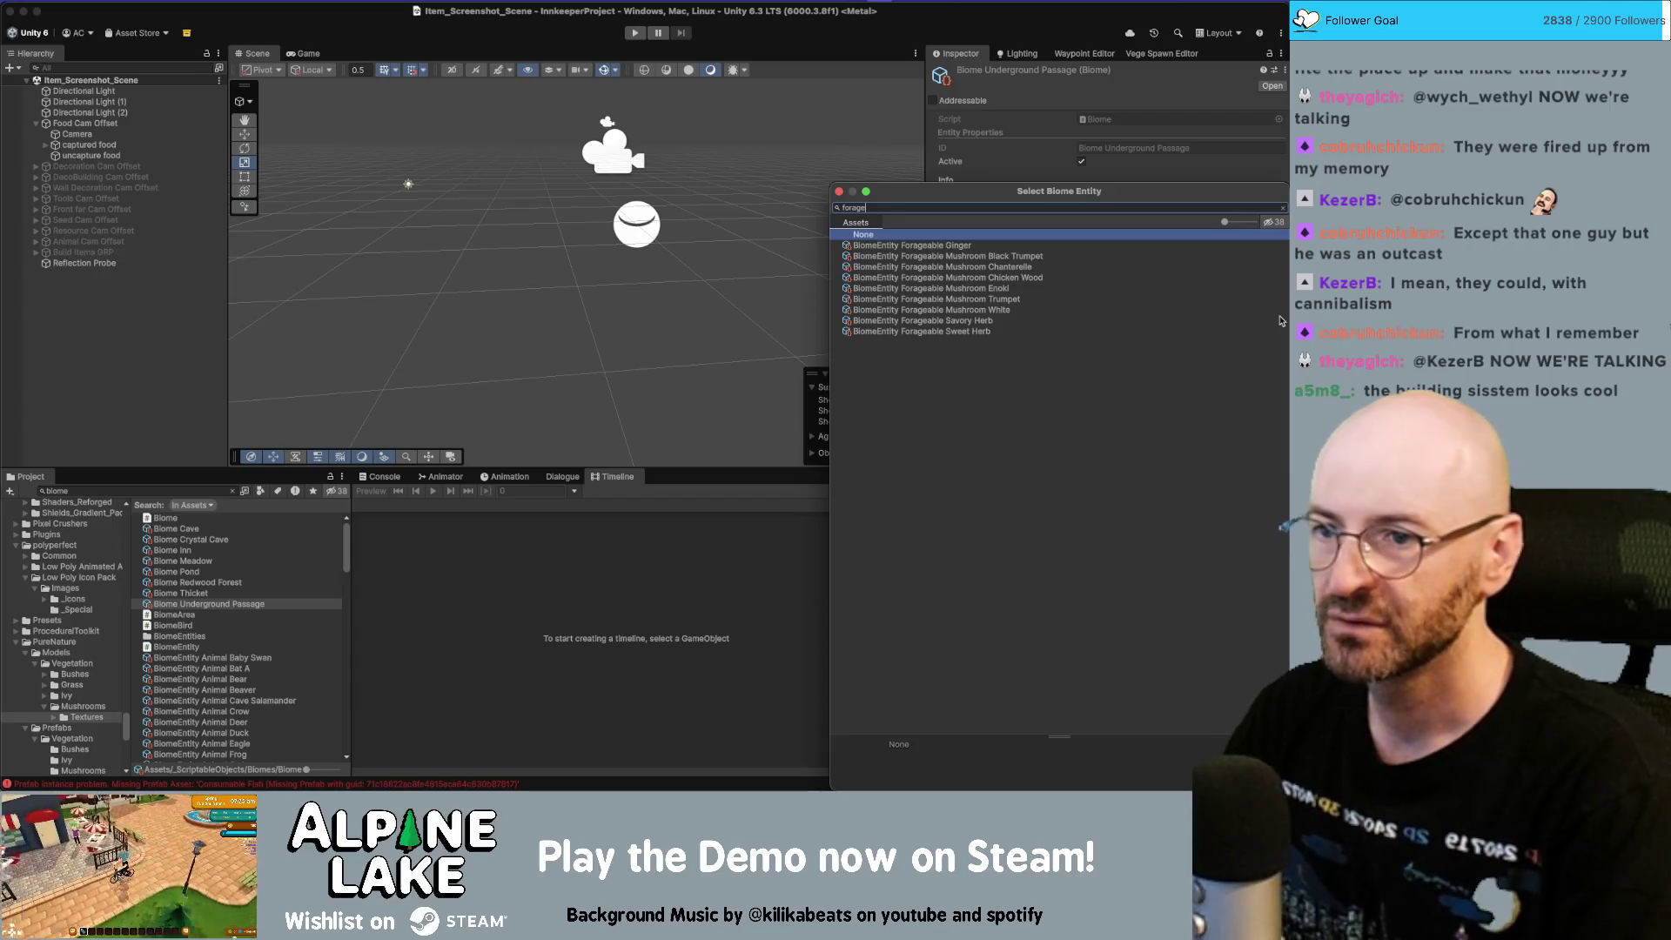
key("Down")
key("Down")
key("Down")
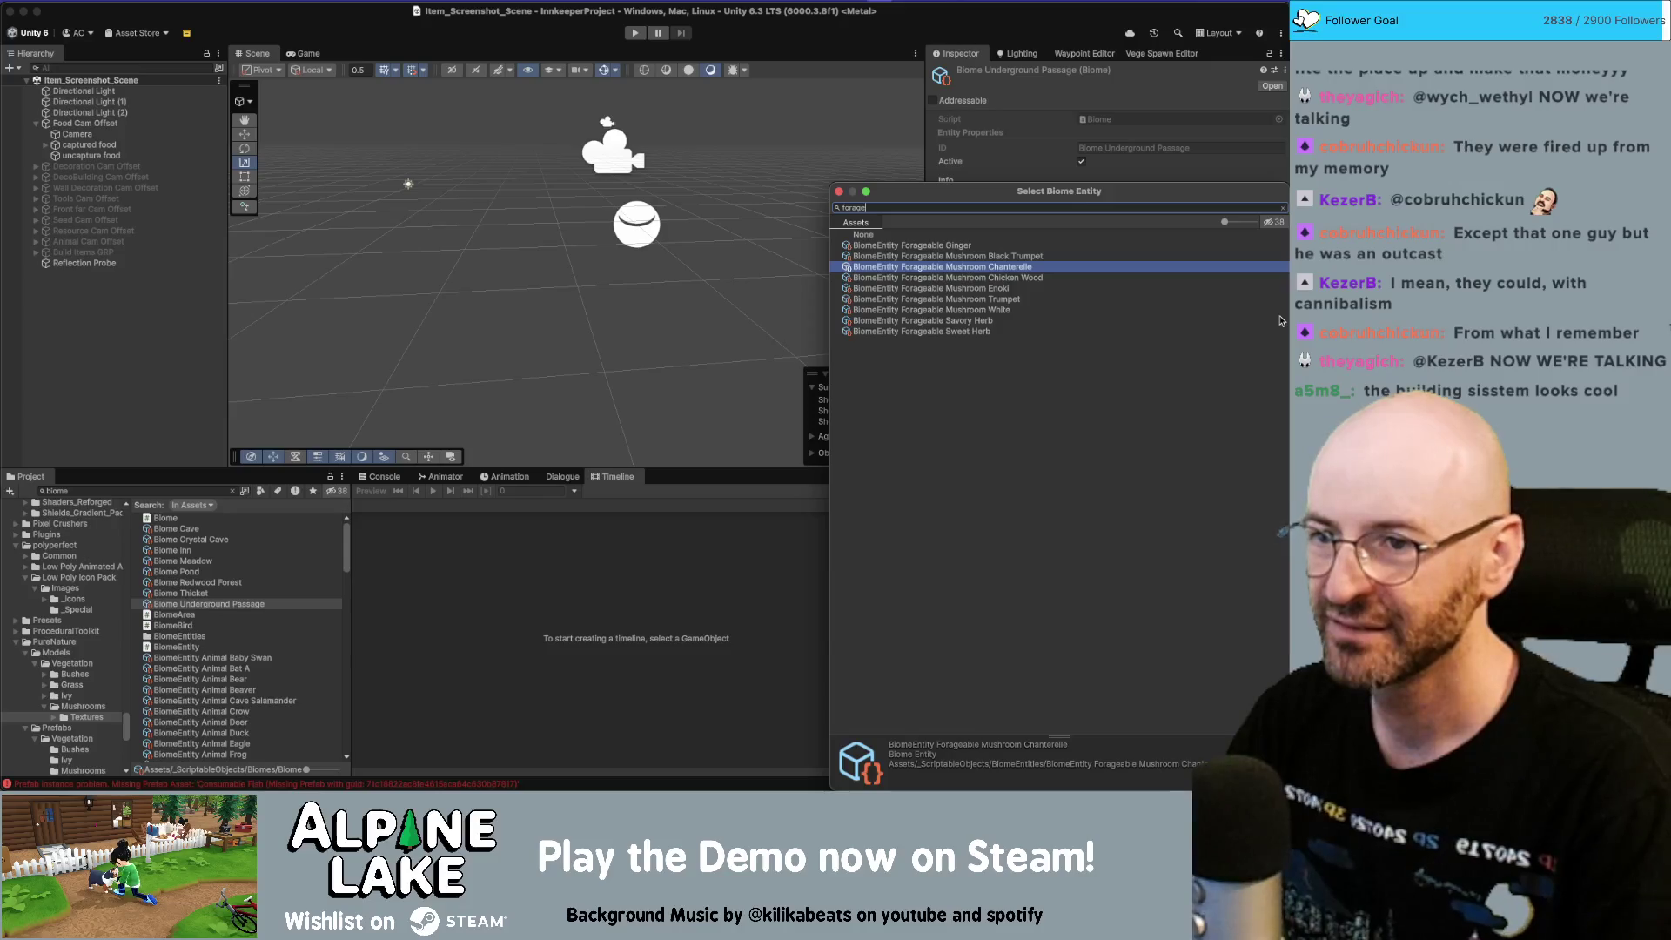
key("Return")
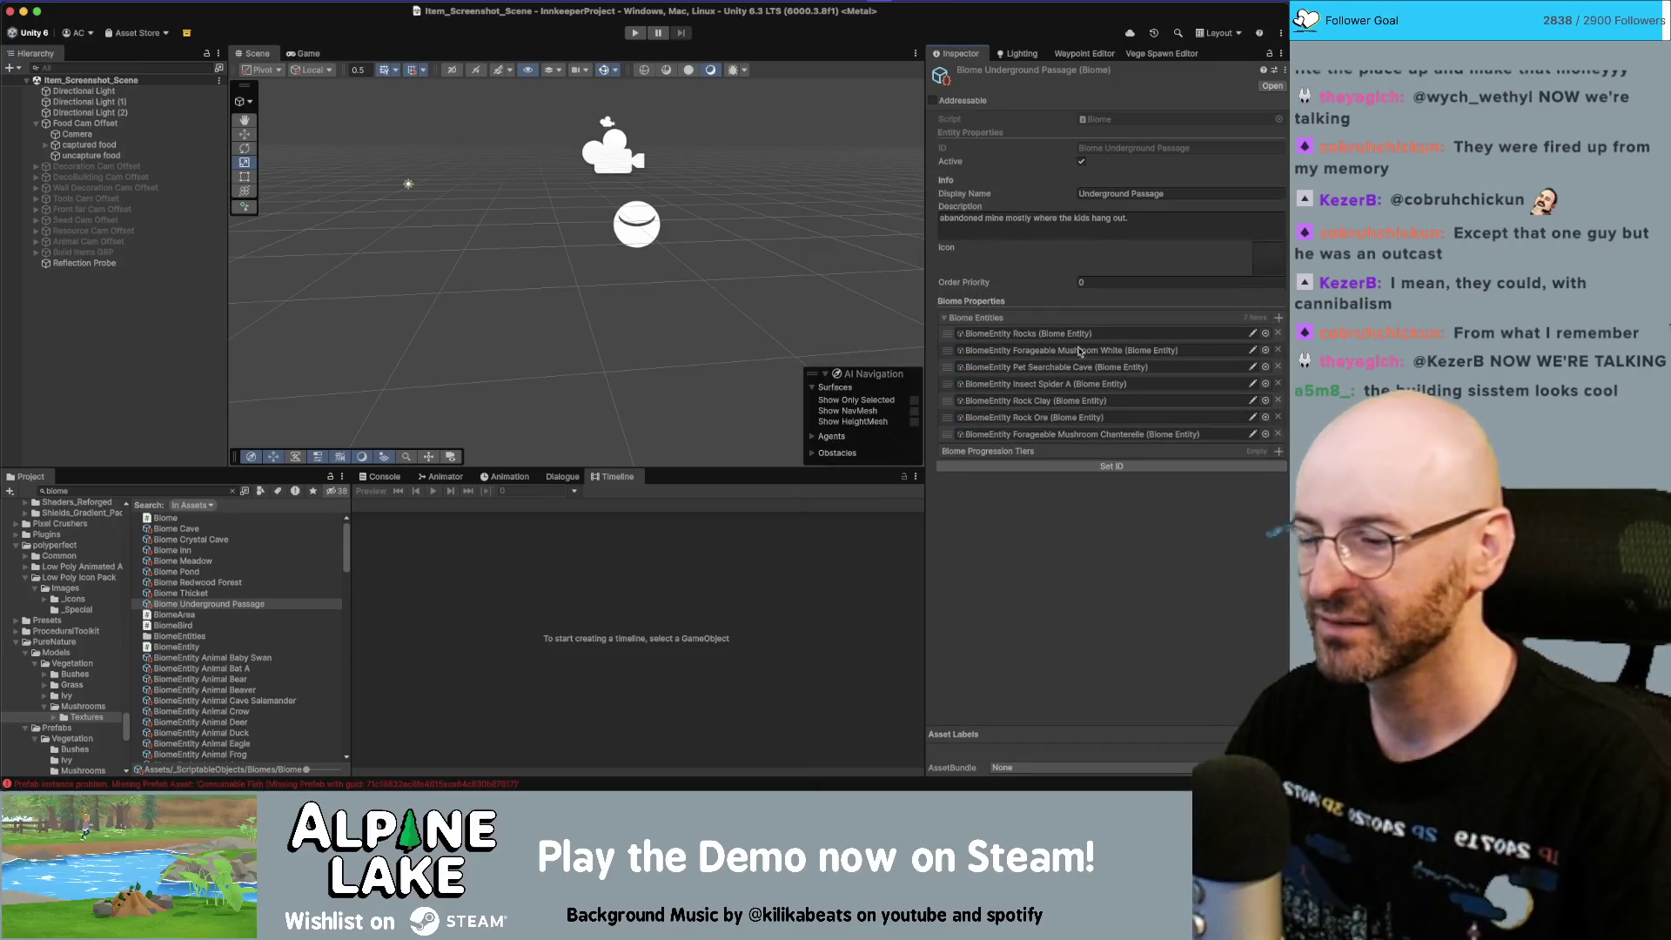
Step: Reselect Biome Thicket to check Black Trumpet is listed, then bring up the app switcher
left_click(265, 592)
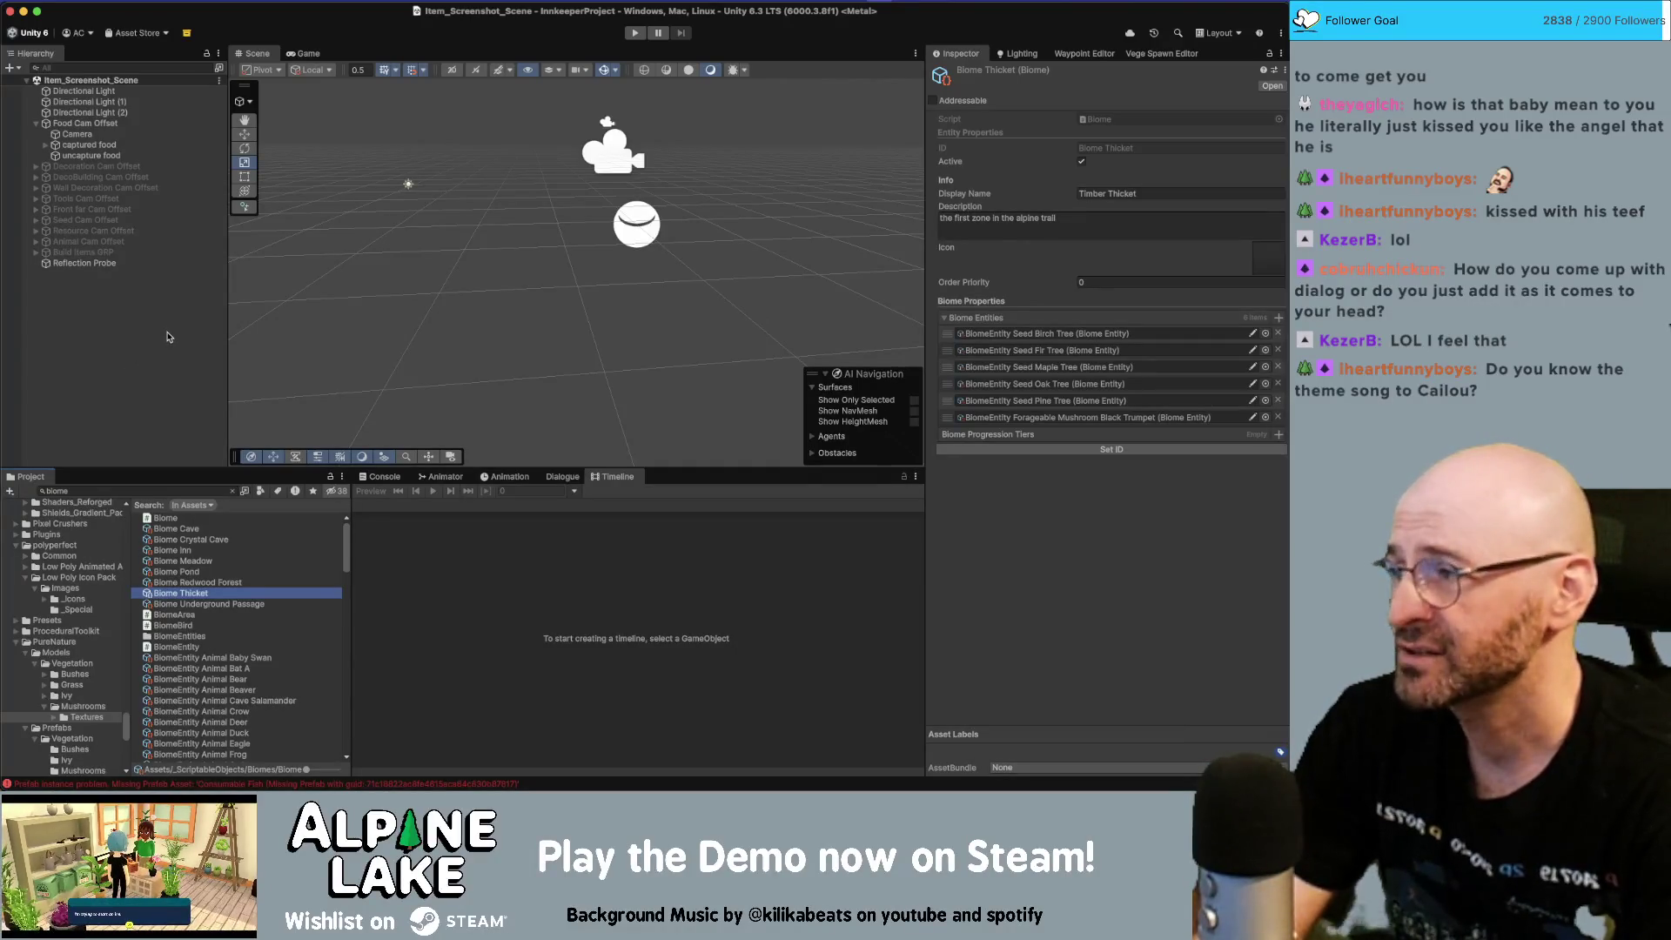
key("super+Tab")
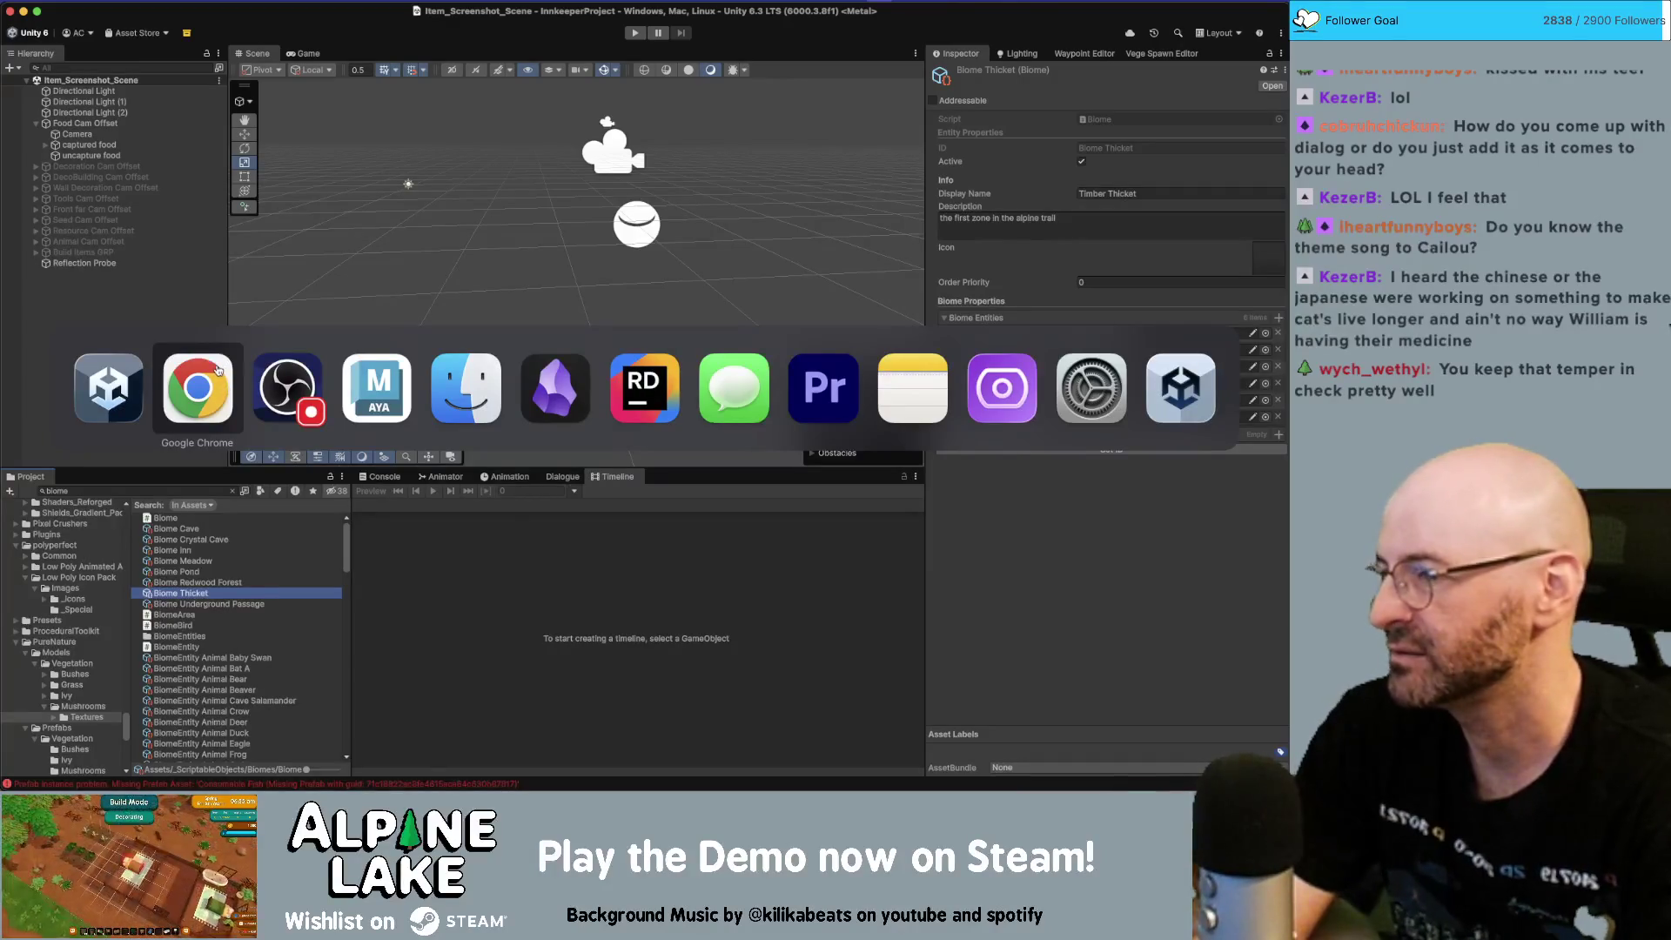
Step: Switch to Chrome's Innkeep Miro board and zoom out over the Chapter 1 character card columns
left_click(218, 370)
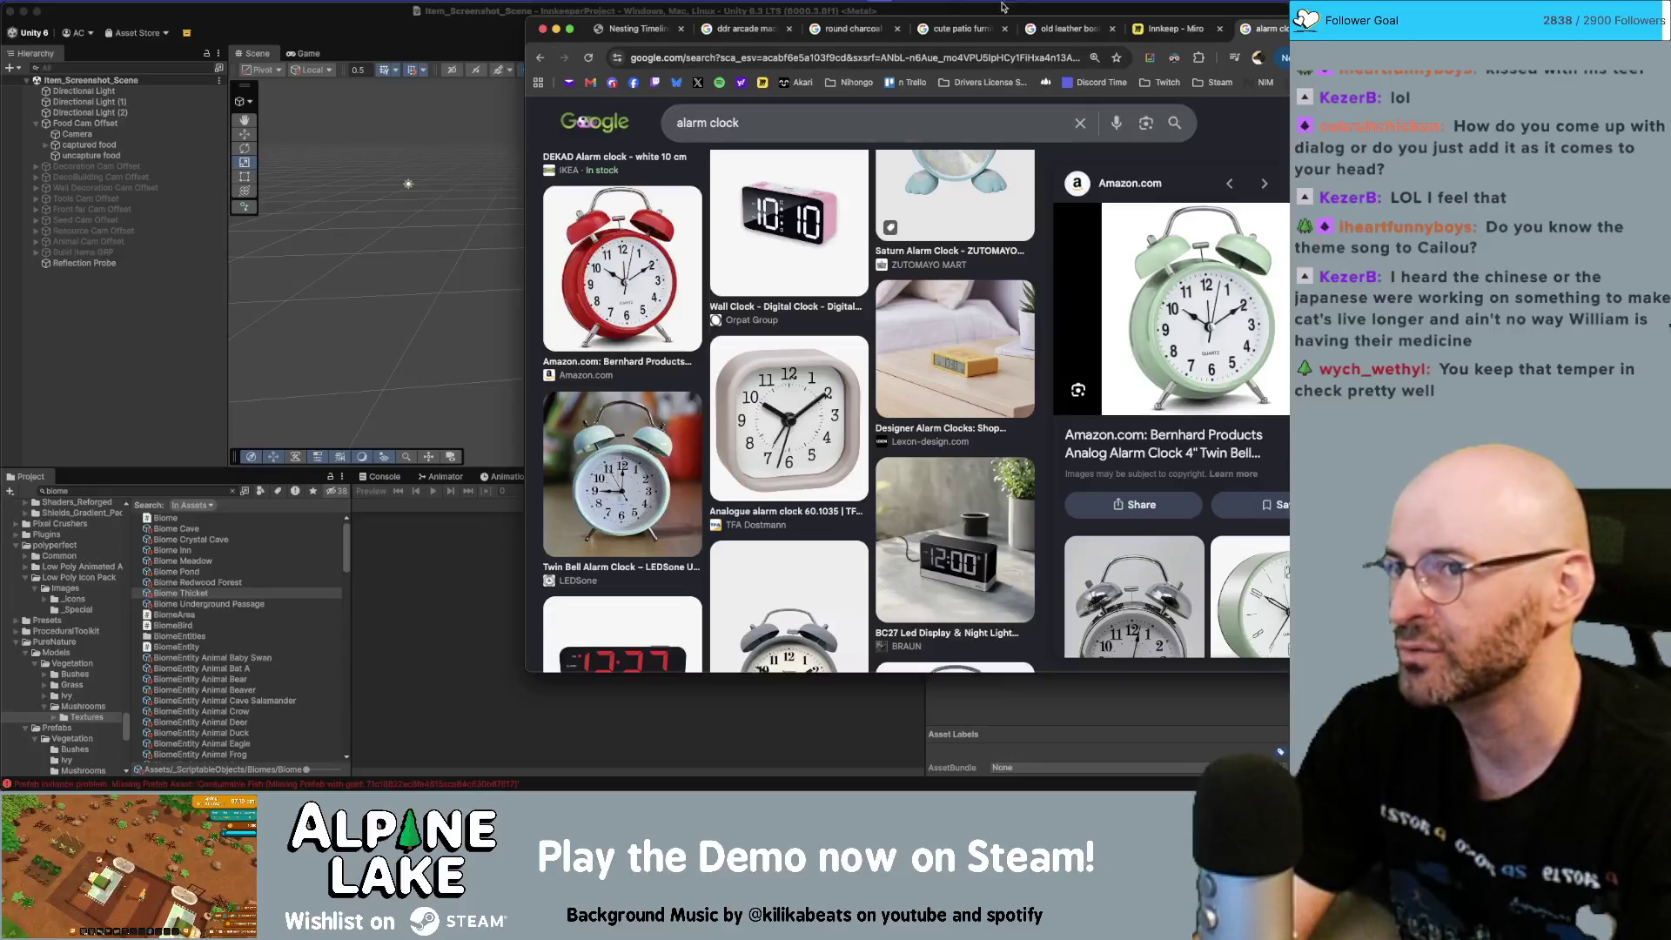
left_click(1148, 29)
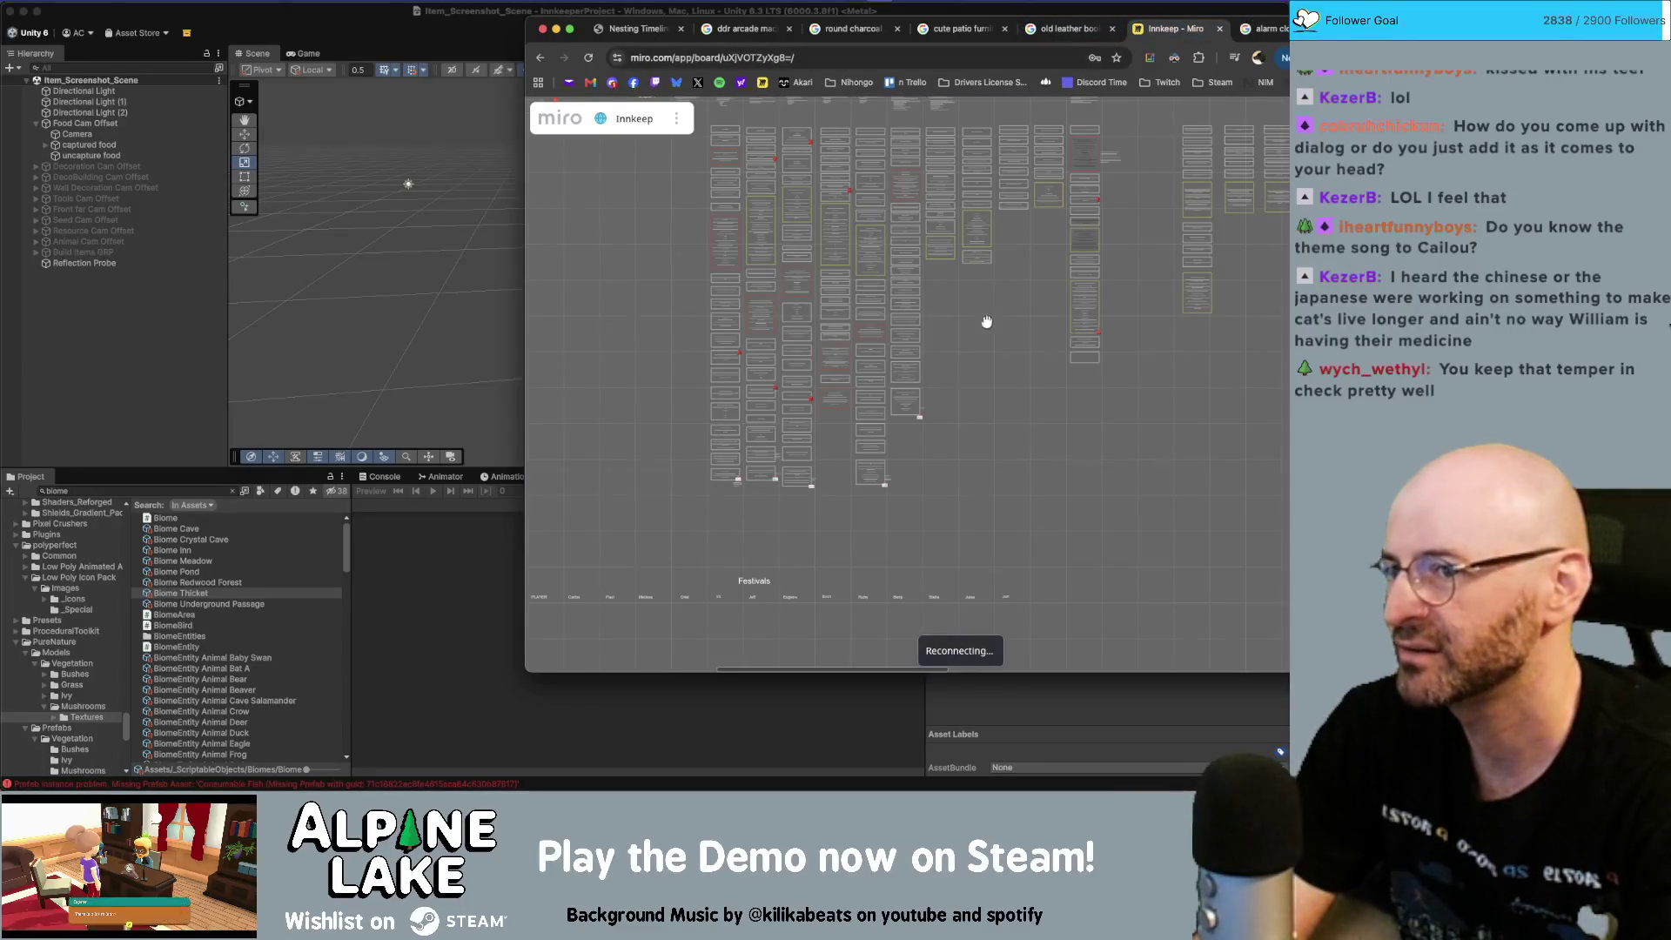
scroll(982, 368, "up", 3)
scroll(939, 357, "up", 5)
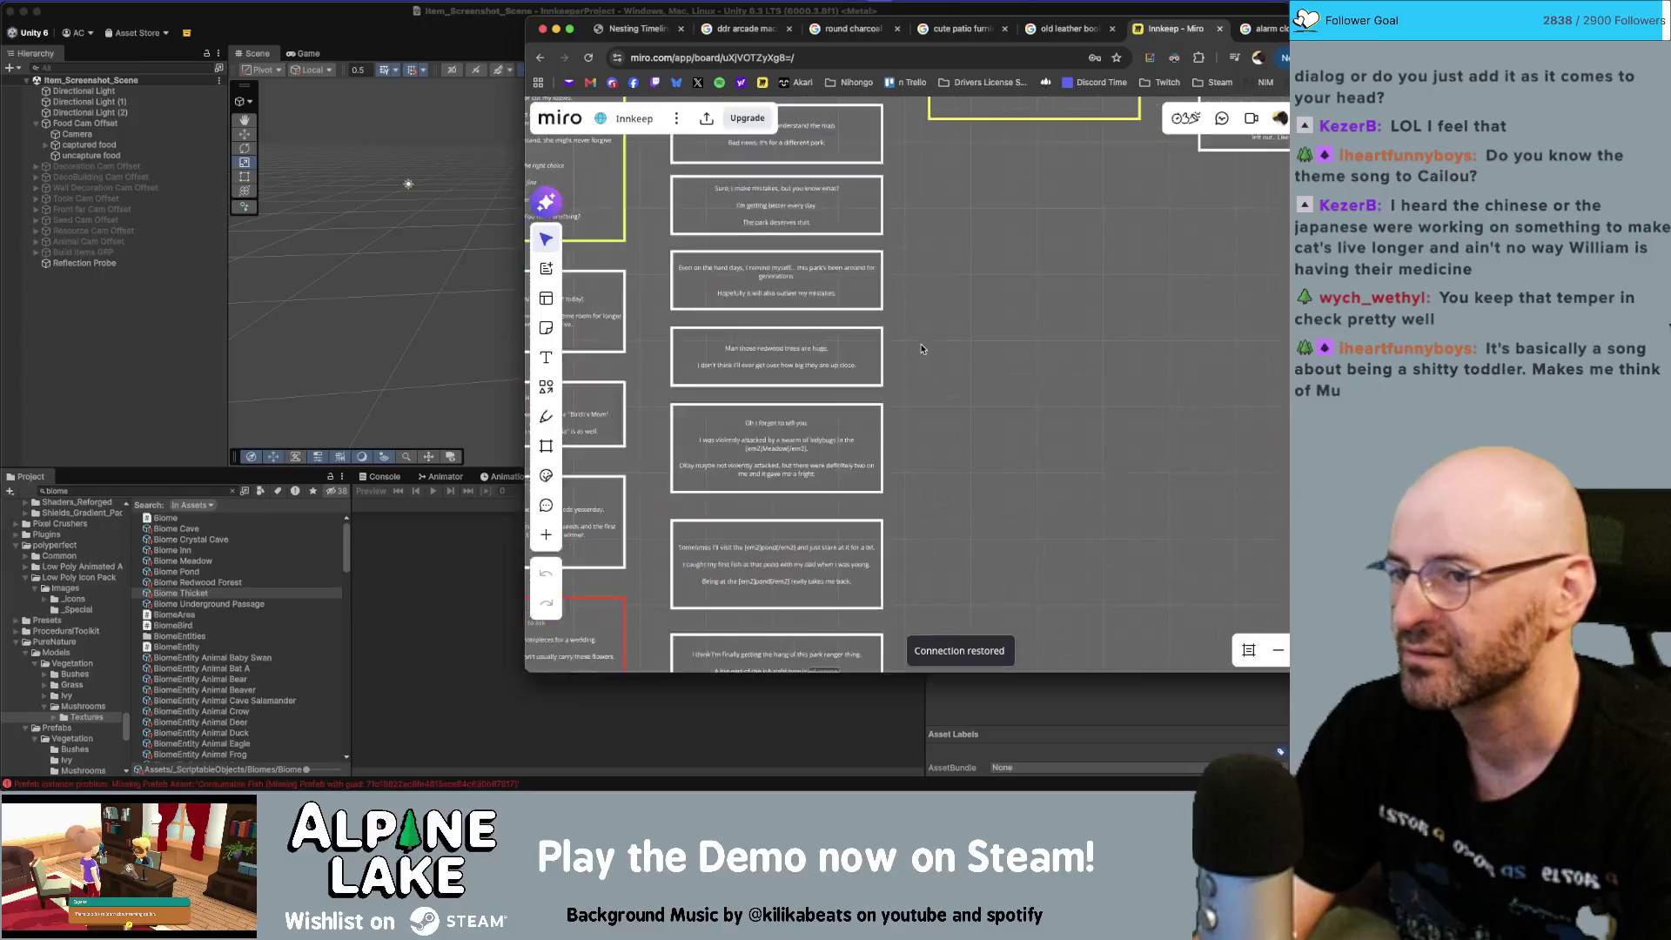
scroll(932, 292, "down", 5)
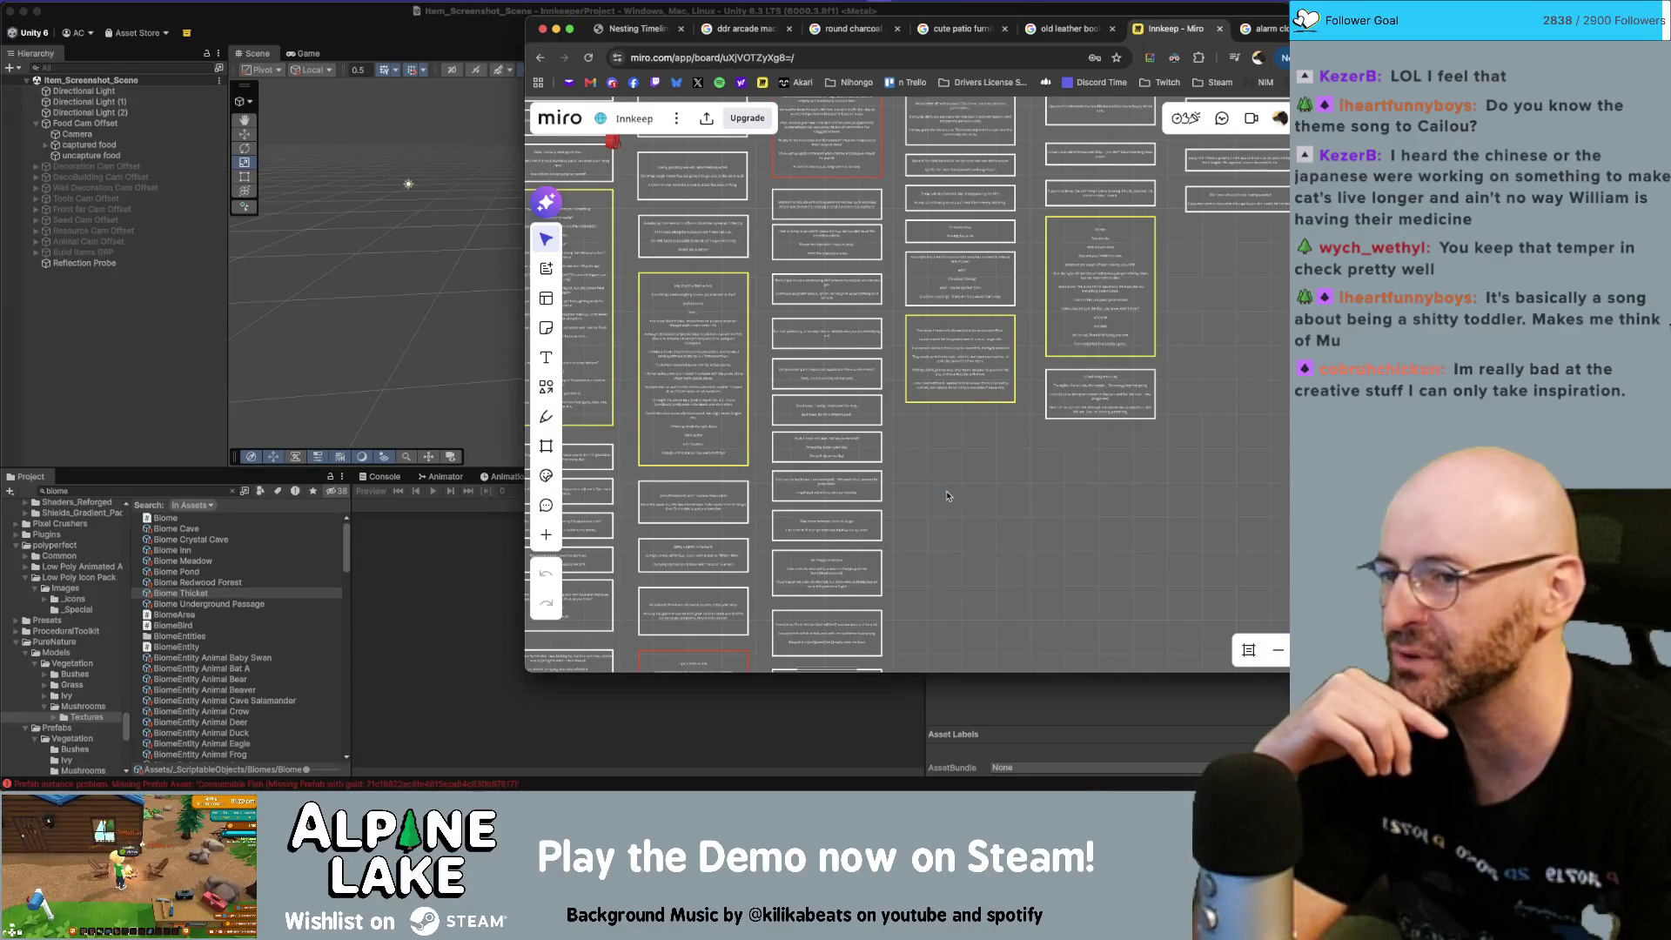
scroll(947, 496, "down", 3)
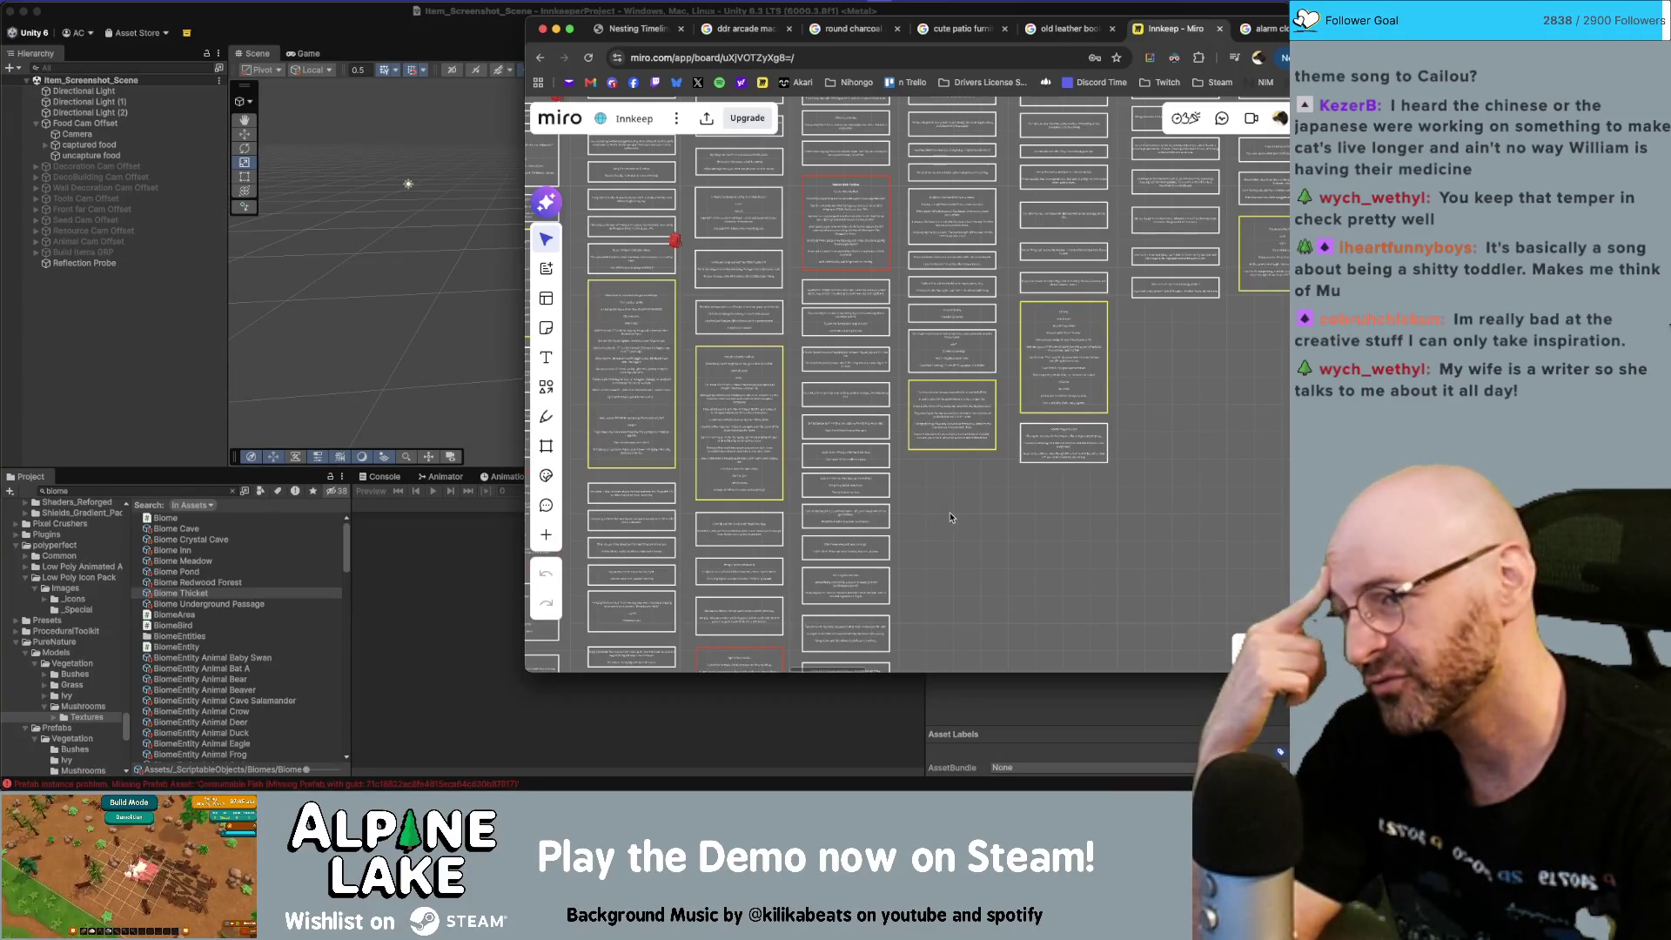
scroll(949, 516, "down", 5)
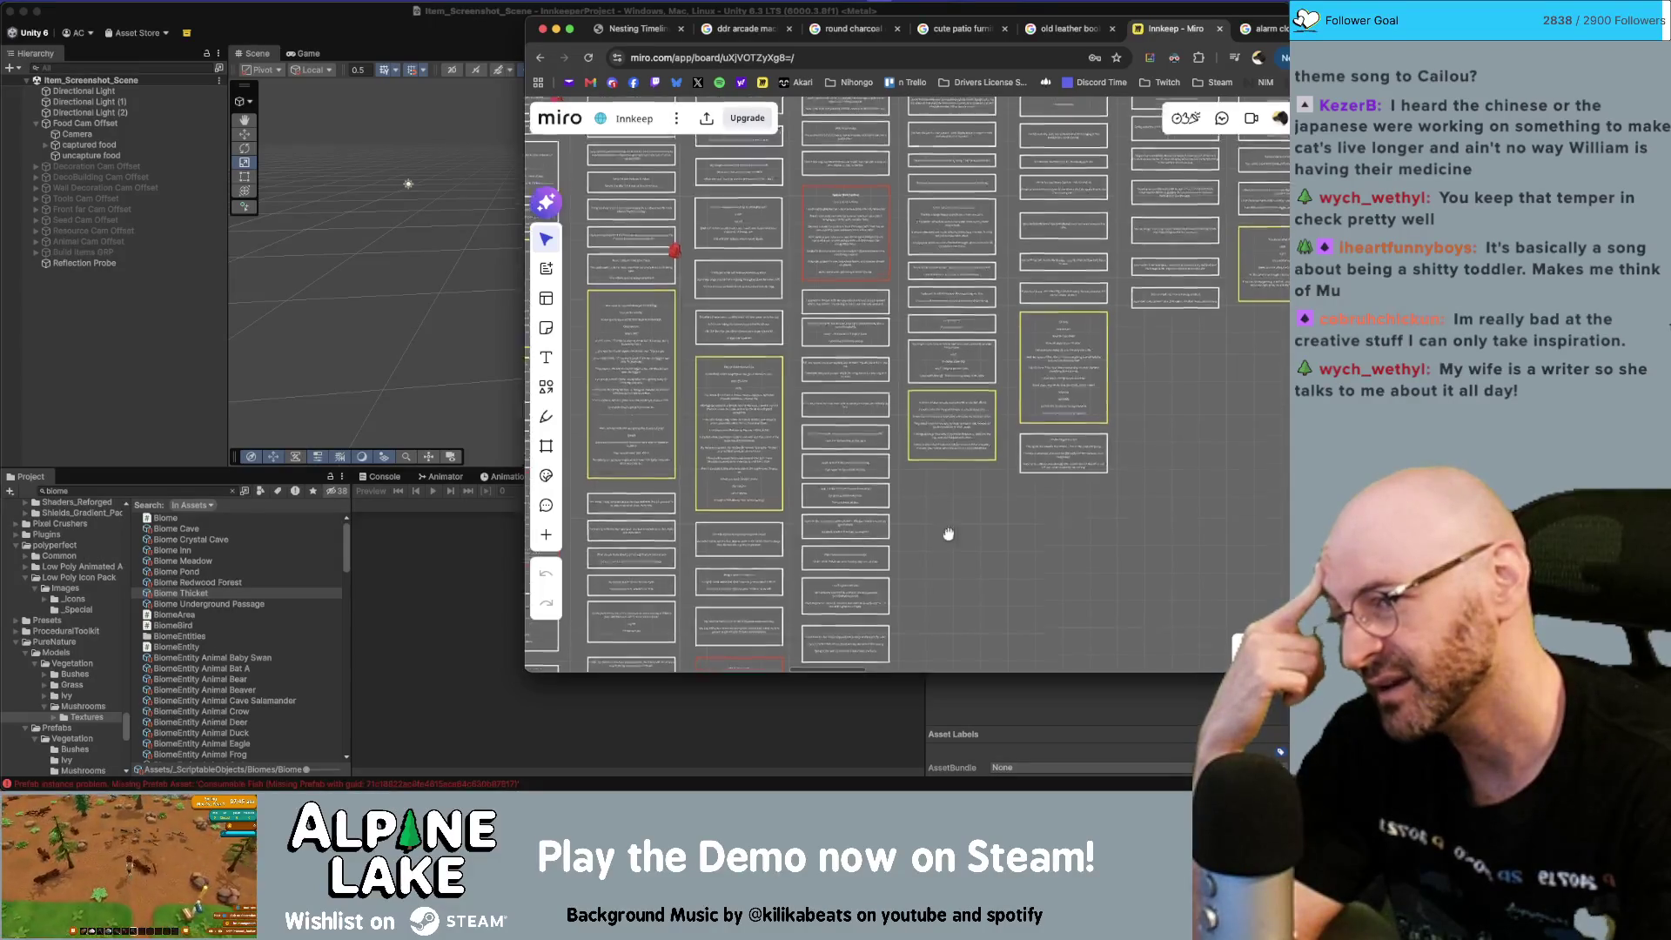
left_click_drag(948, 558, 967, 468)
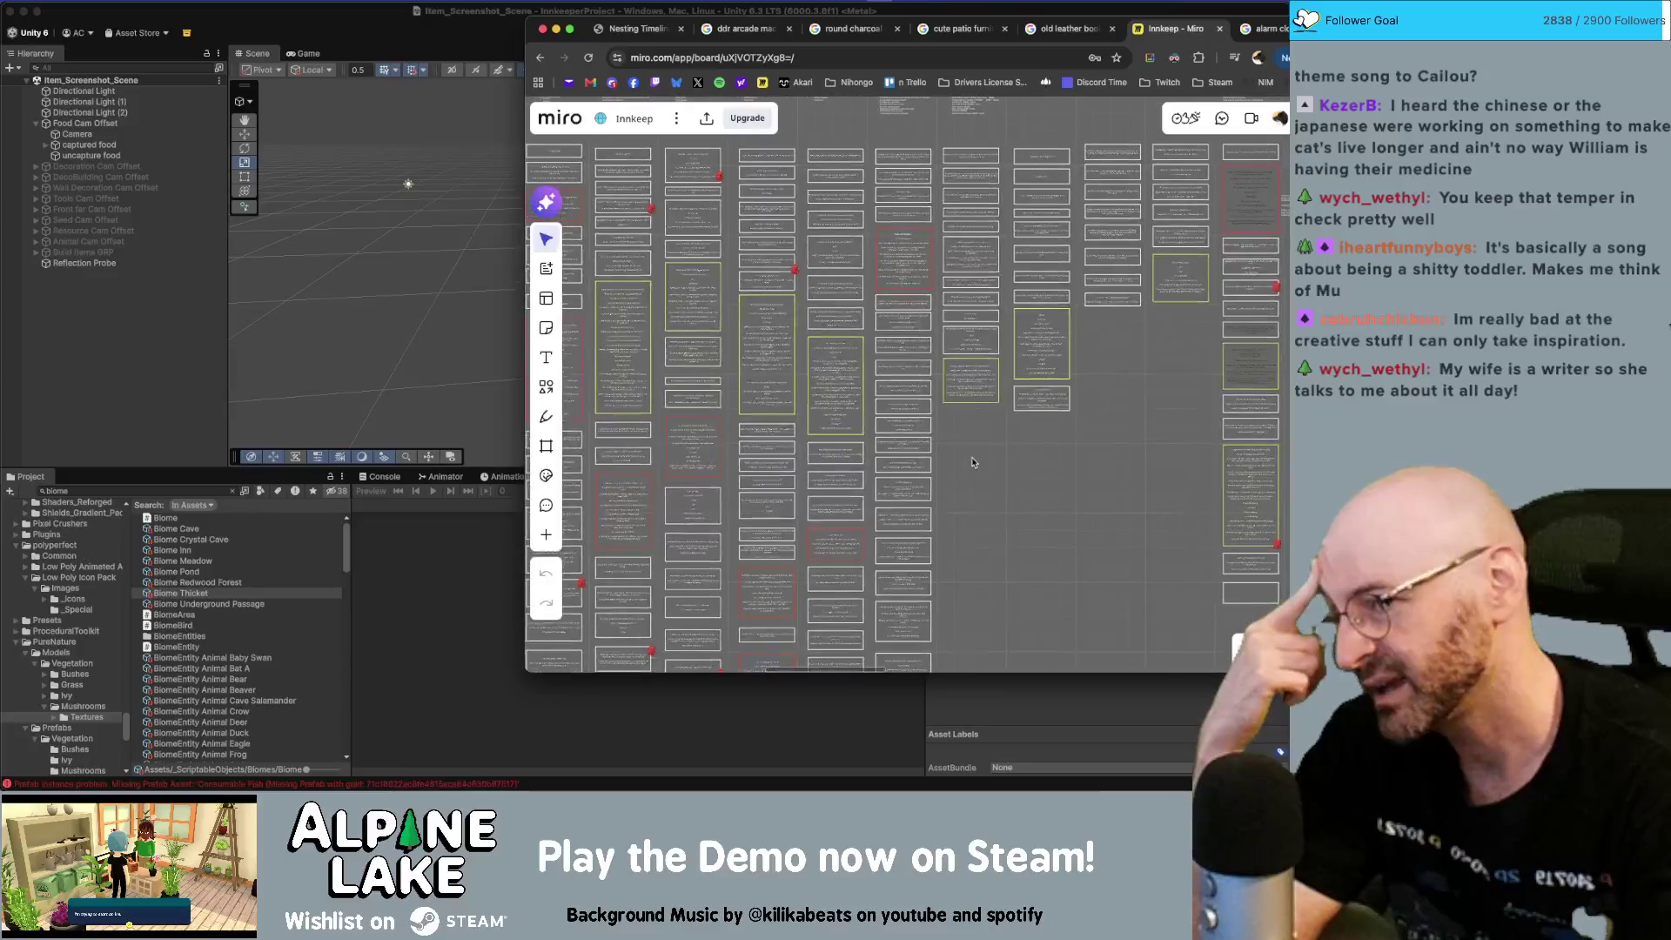
scroll(971, 467, "down", 3)
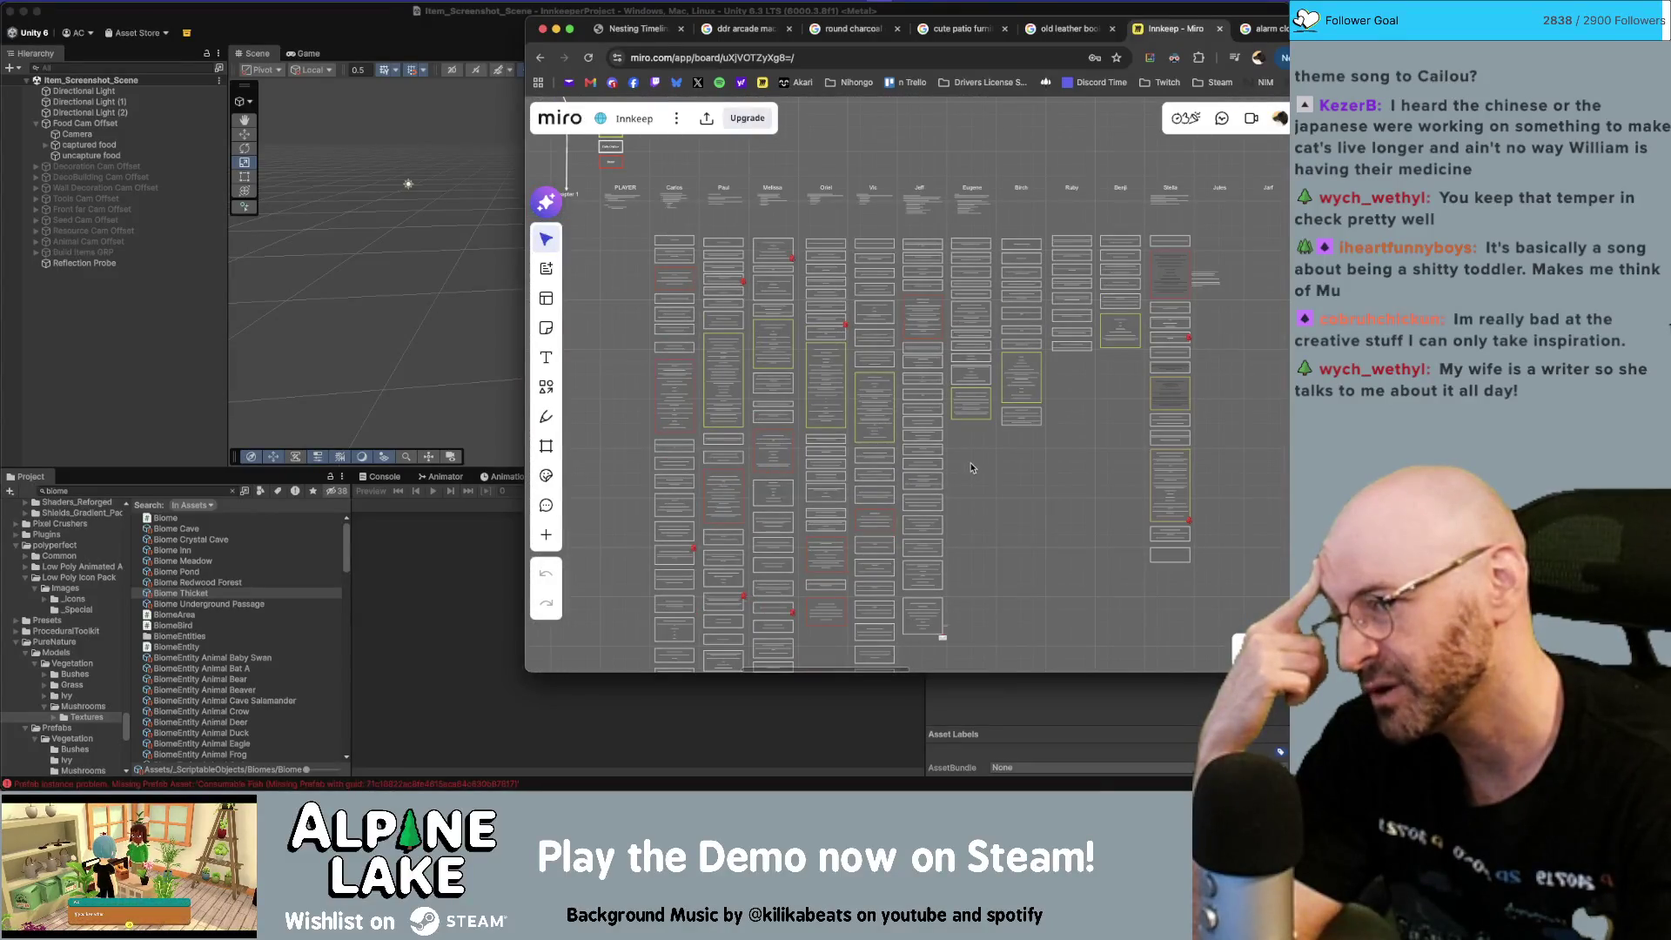
scroll(973, 474, "down", 3)
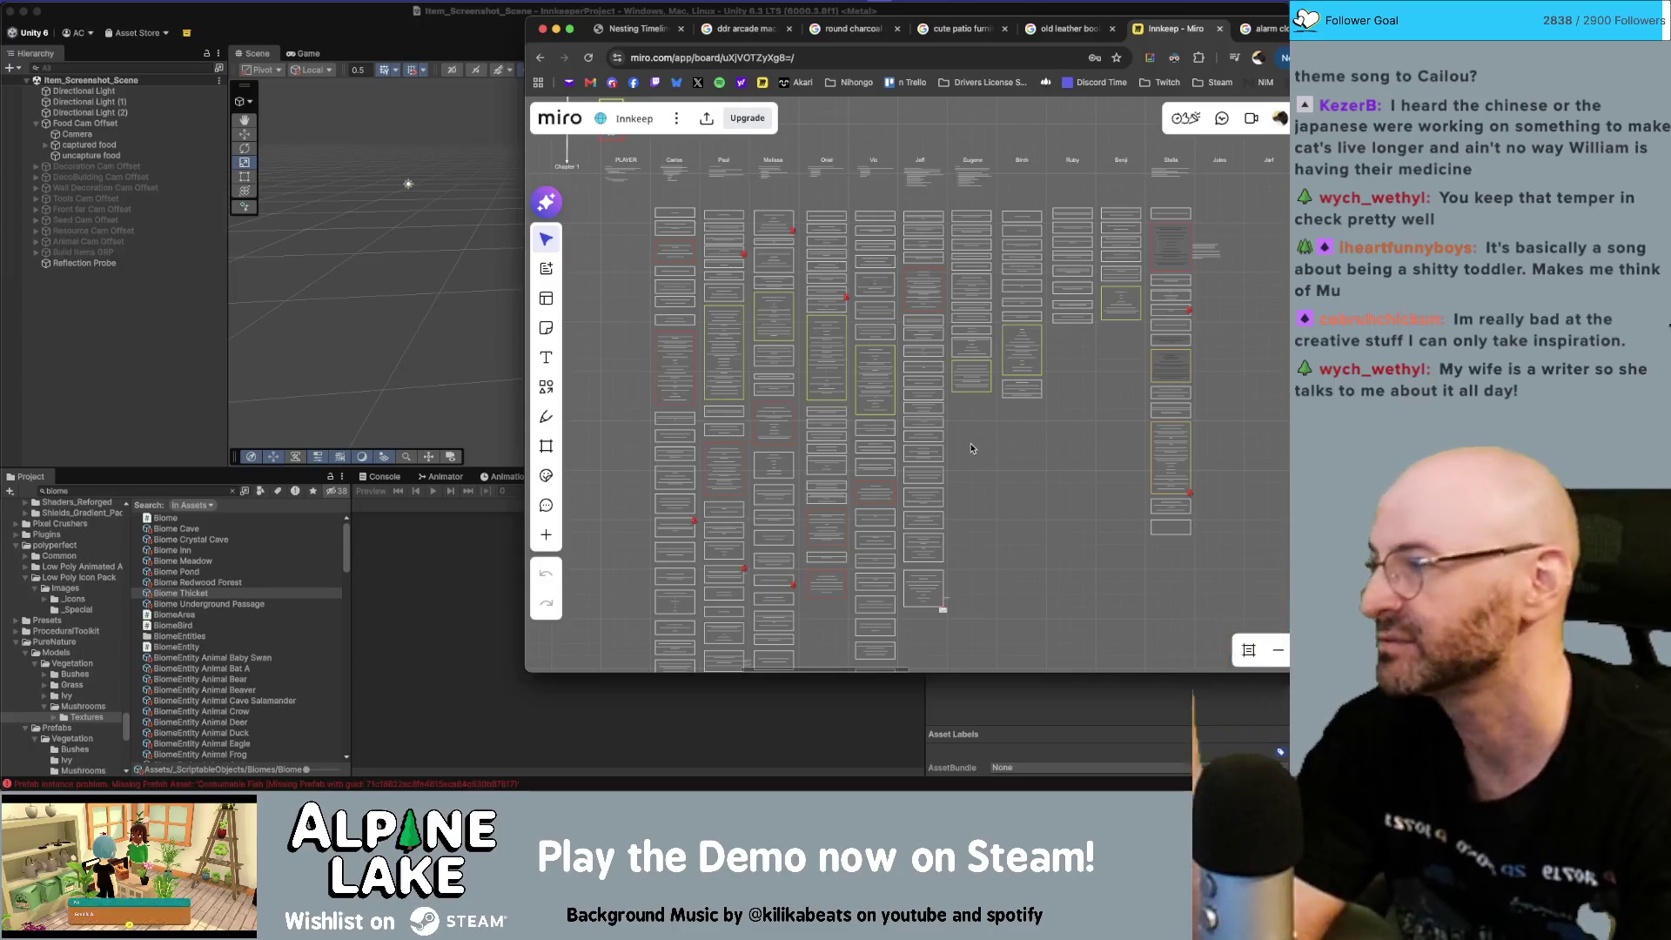